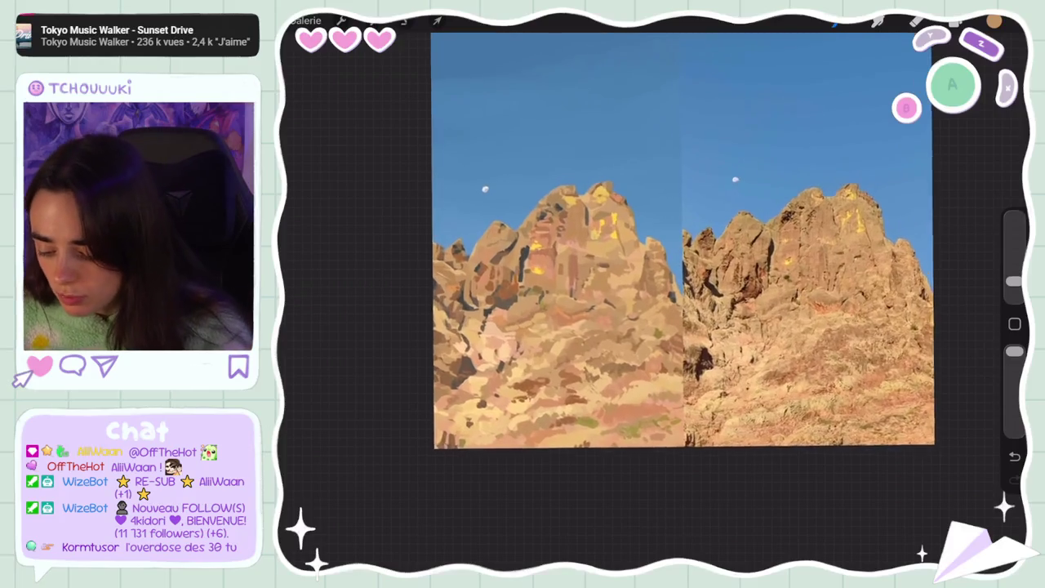
# - Eyedrop the painted rocks repeatedly until a tan rock tone is the active colour
pyautogui.click(645, 320)
pyautogui.moveTo(645, 320); pyautogui.dragTo(524, 240)
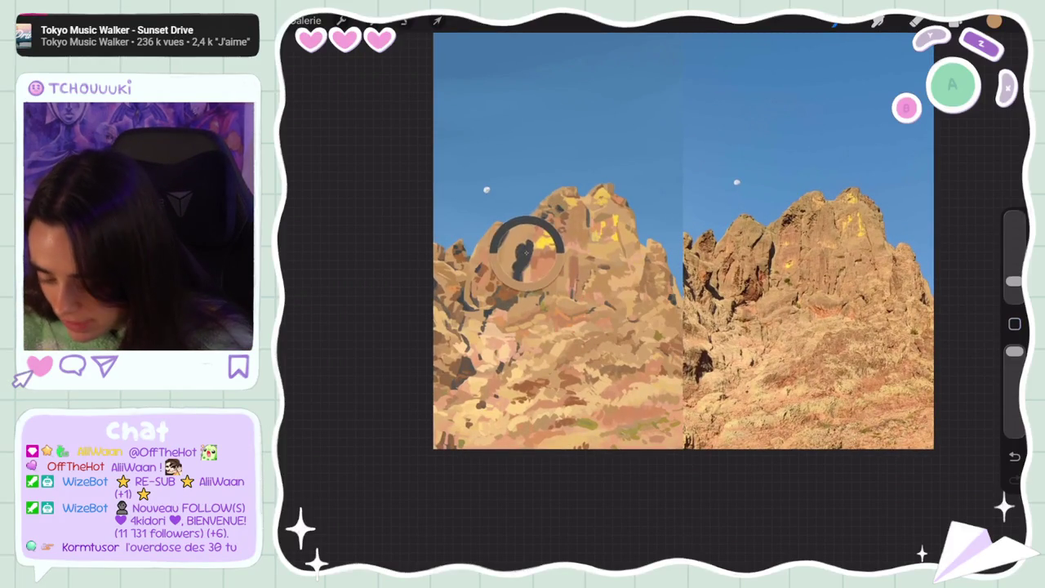
pyautogui.click(527, 245)
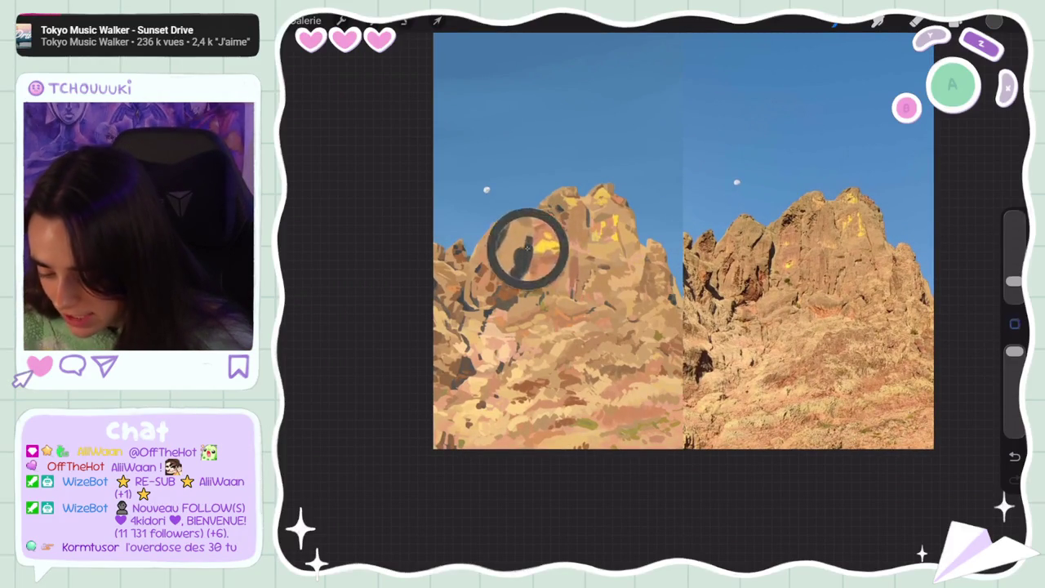
pyautogui.moveTo(518, 262); pyautogui.dragTo(508, 261)
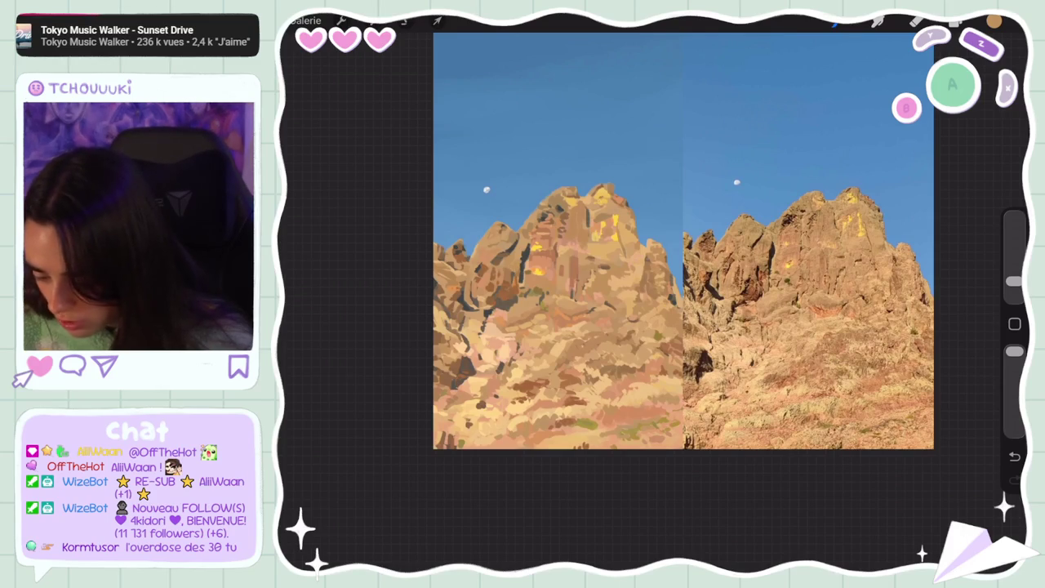
pyautogui.click(520, 249)
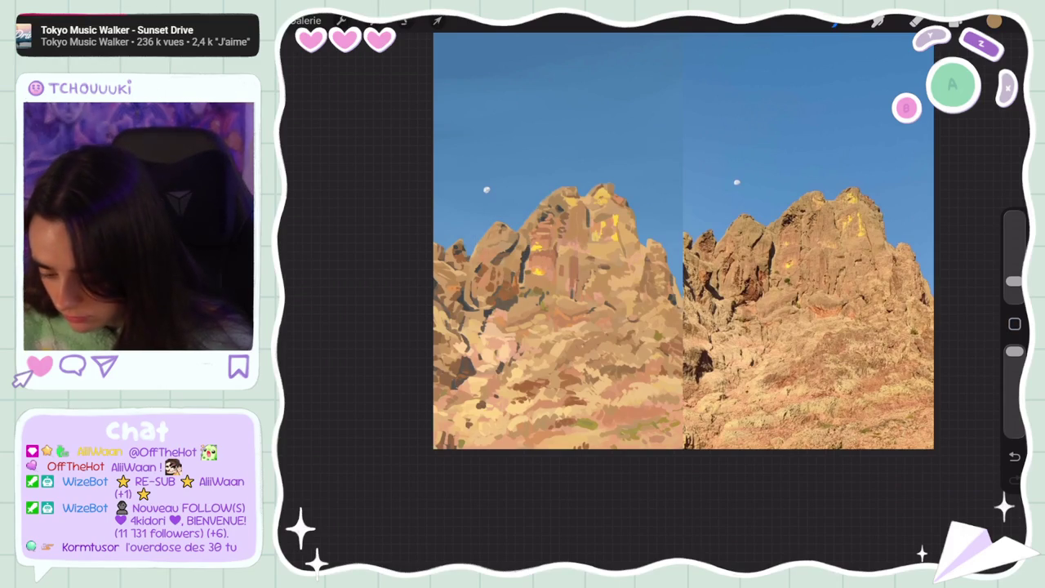
pyautogui.moveTo(538, 224); pyautogui.dragTo(504, 250)
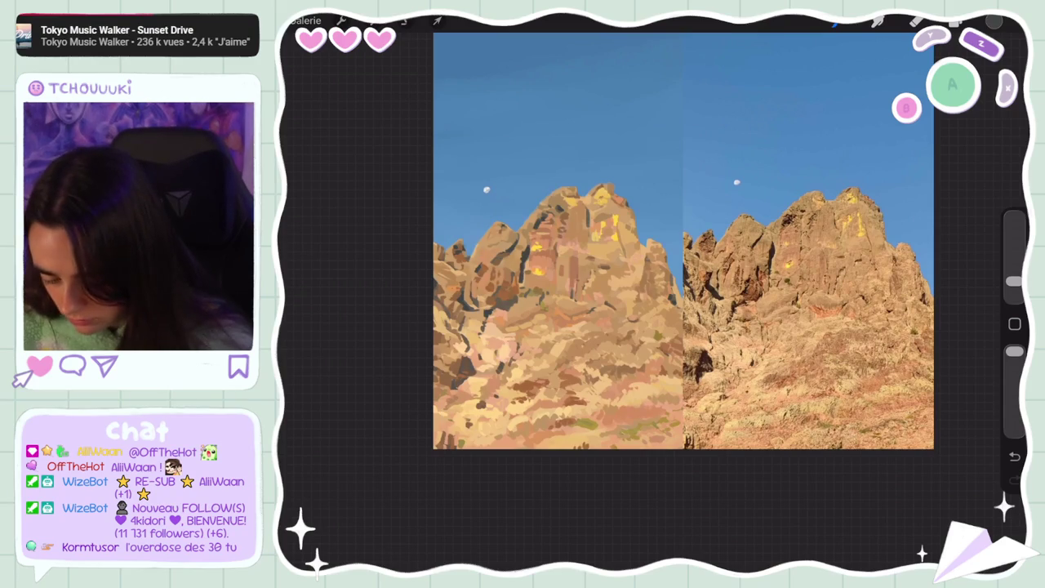
pyautogui.moveTo(538, 225); pyautogui.dragTo(506, 253)
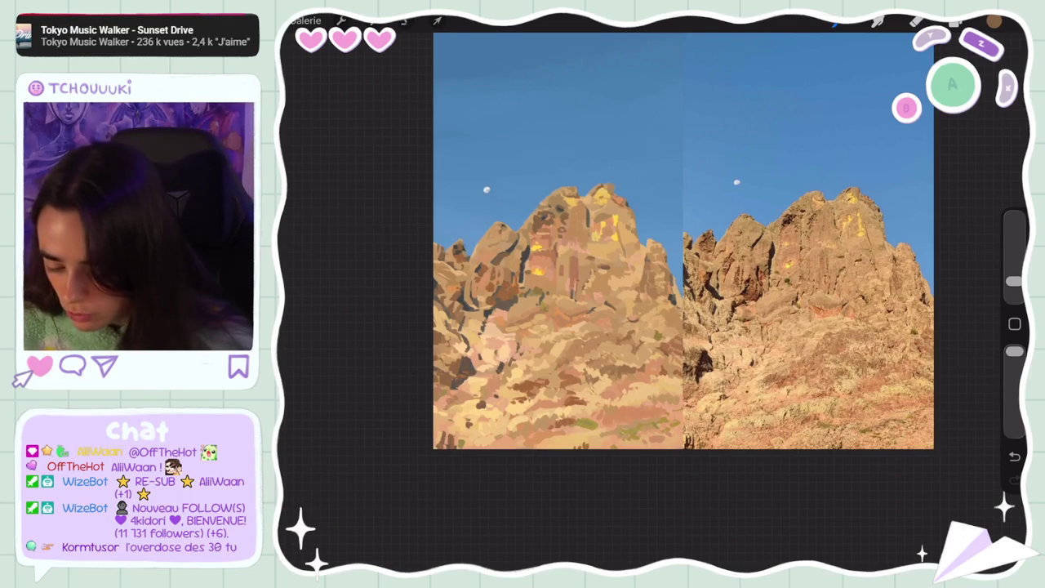
# - Sample a rock tone, shift it to a lighter, warmer orange, and undo the last stroke
pyautogui.moveTo(540, 224); pyautogui.dragTo(605, 267)
pyautogui.click(994, 22)
pyautogui.click(888, 152)
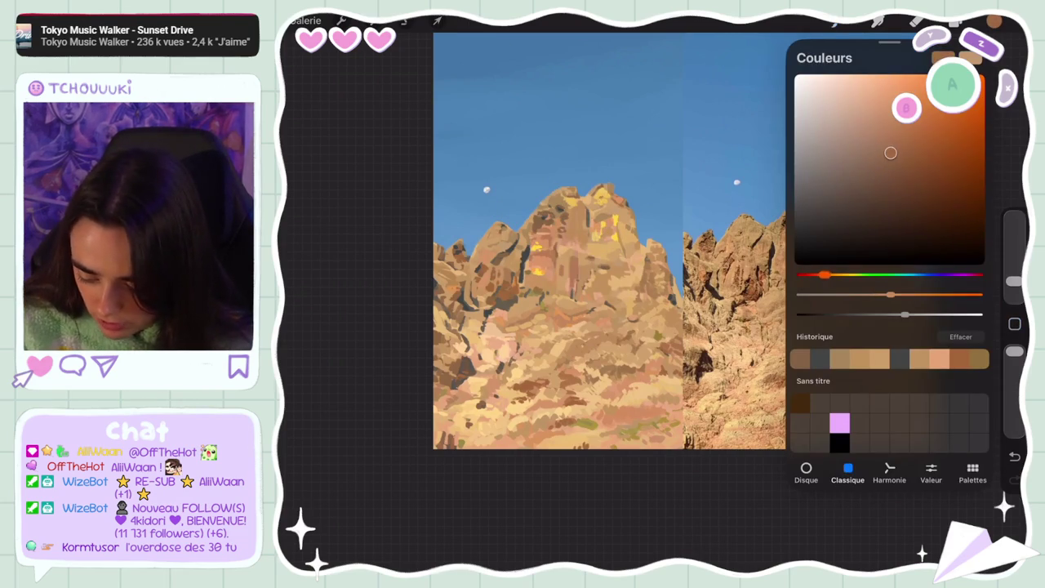
pyautogui.click(994, 21)
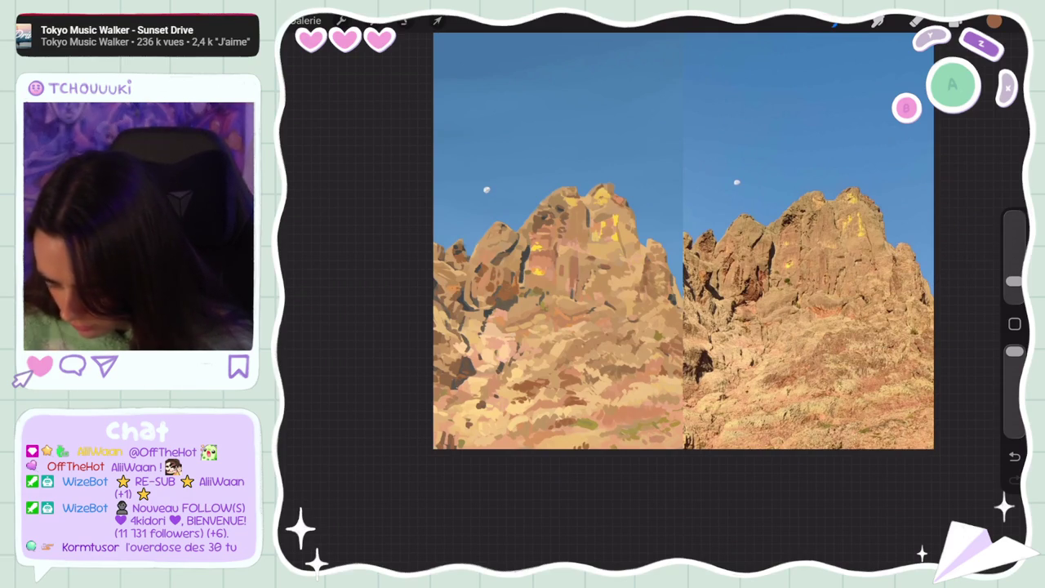
pyautogui.hotkey('ctrl', 'z')
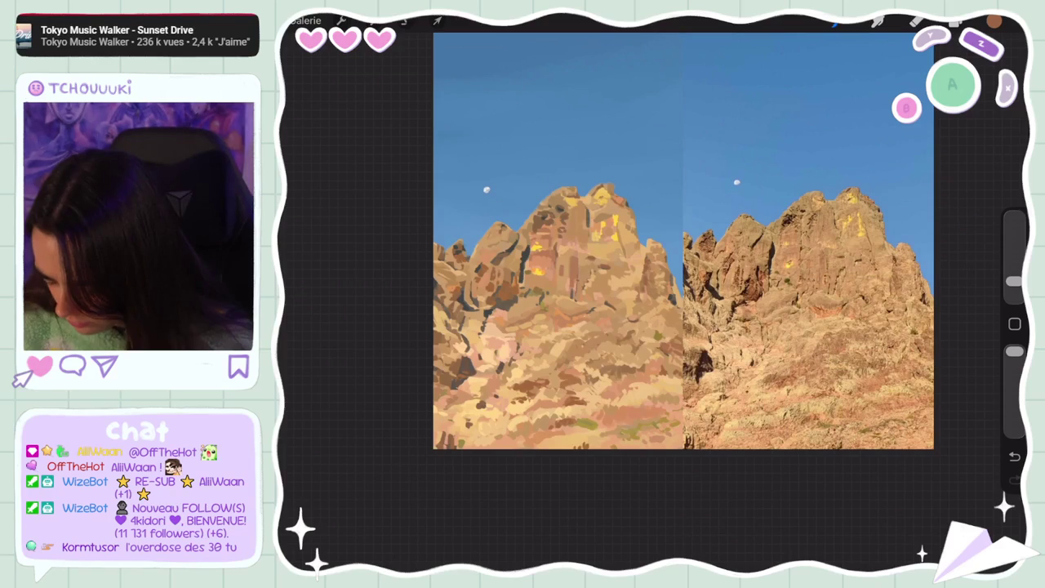
# - Resample a colour from the left painting and recheck it in the Colours panel
pyautogui.click(451, 300)
pyautogui.click(993, 21)
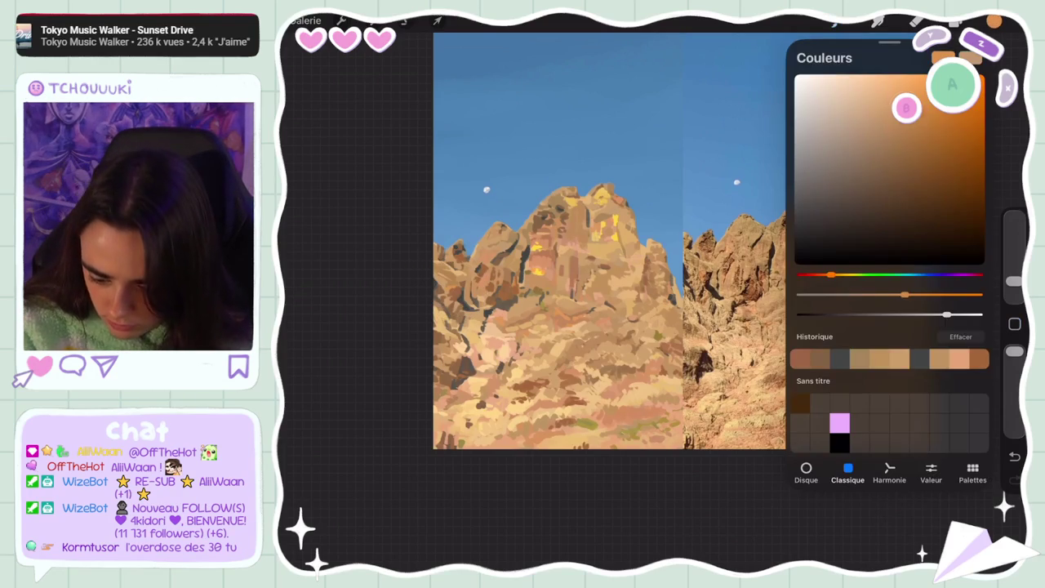
pyautogui.click(994, 21)
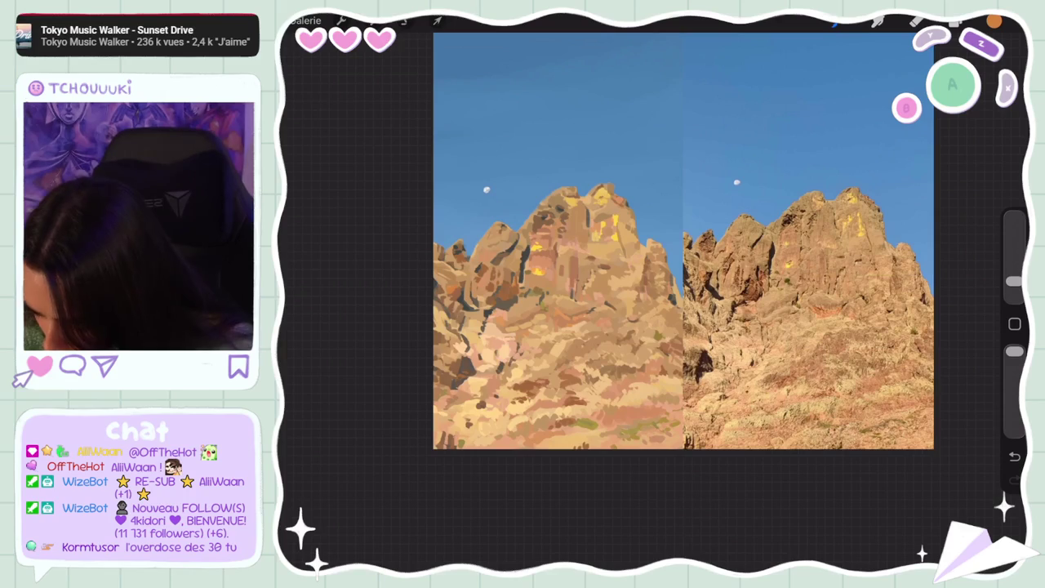
pyautogui.click(993, 21)
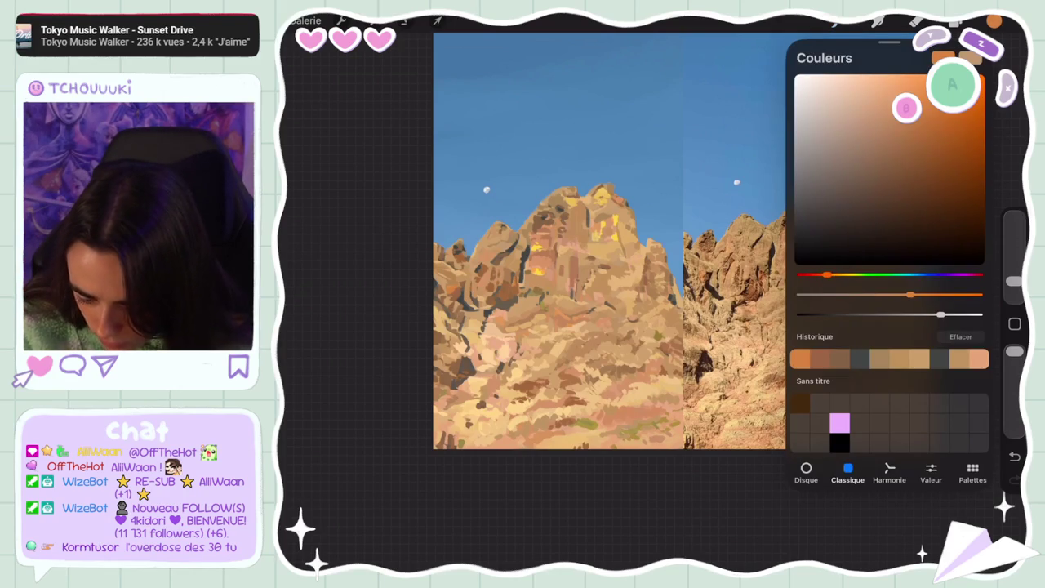
pyautogui.click(994, 21)
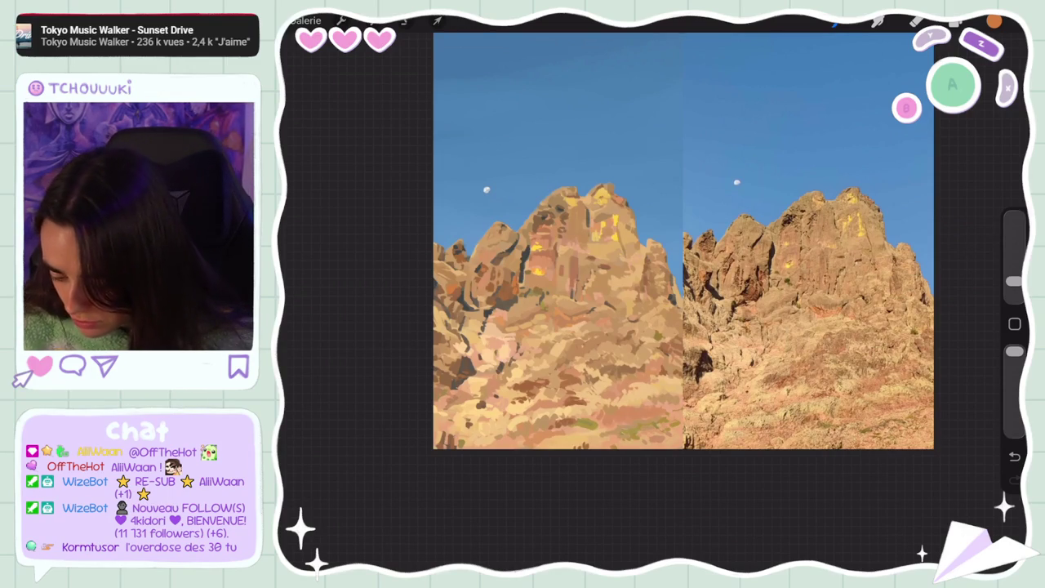
# - Eyedrop across the left peak, ending on the bright yellow sunlit highlight
pyautogui.moveTo(525, 225); pyautogui.dragTo(588, 230)
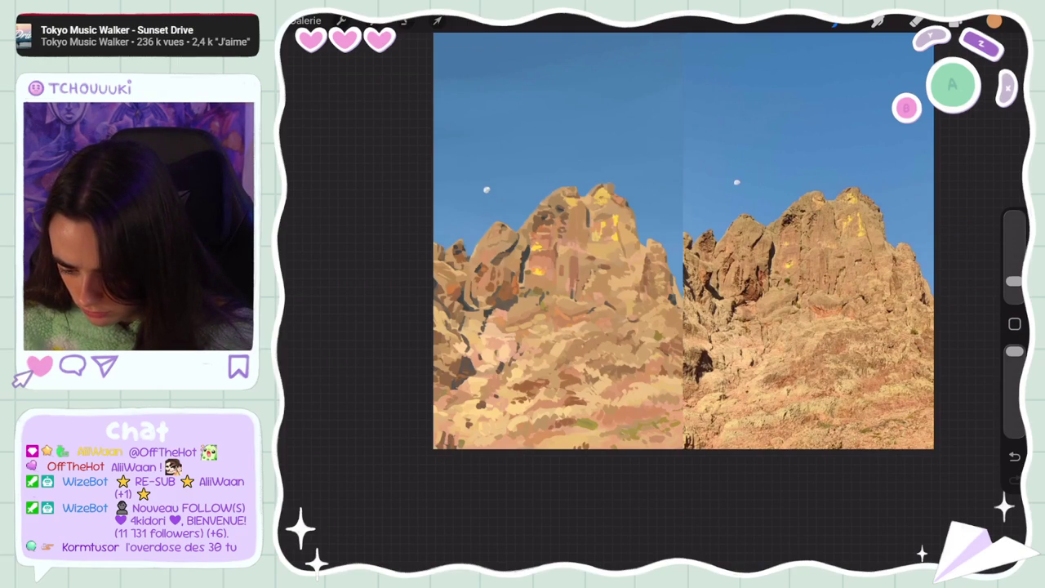
pyautogui.moveTo(600, 223); pyautogui.dragTo(603, 222)
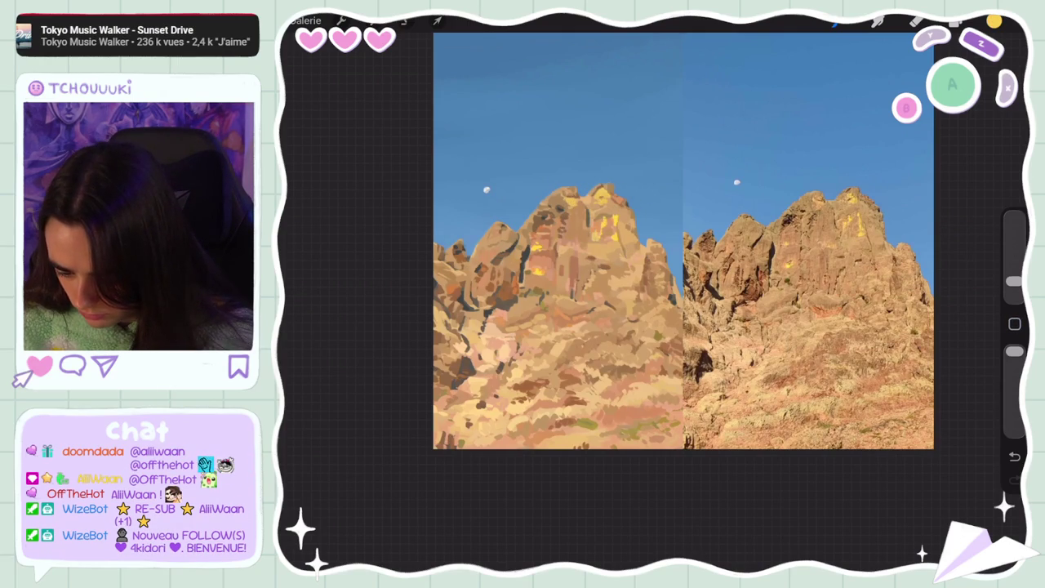
pyautogui.moveTo(597, 227); pyautogui.dragTo(613, 217)
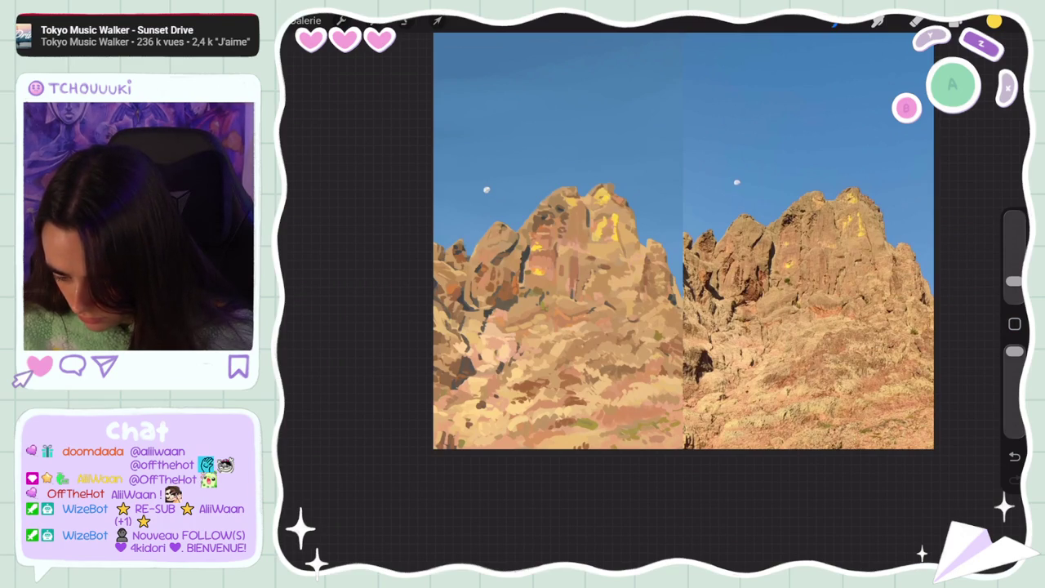
pyautogui.moveTo(602, 200); pyautogui.dragTo(602, 204)
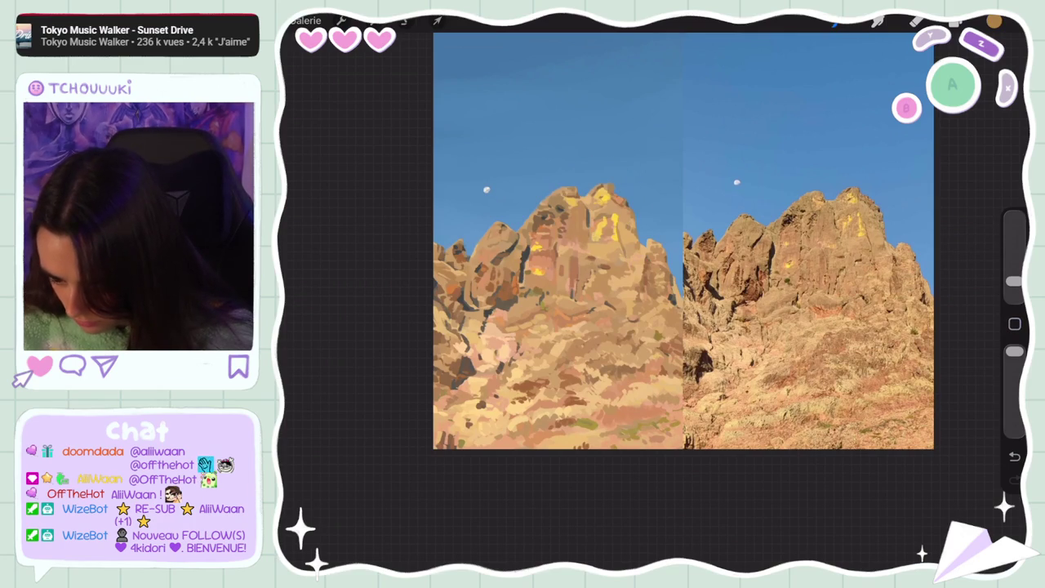
pyautogui.click(601, 196)
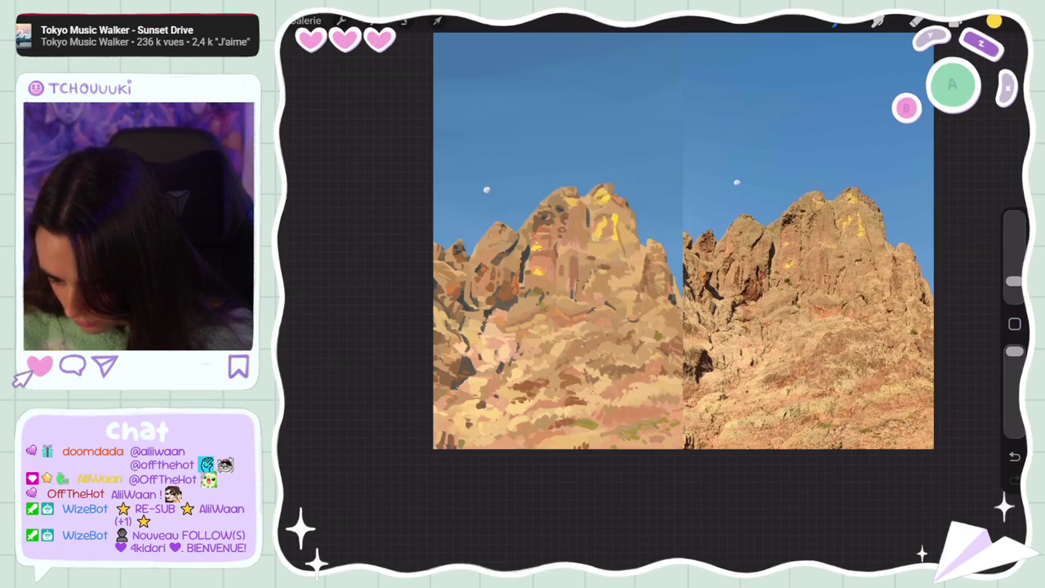
pyautogui.click(606, 190)
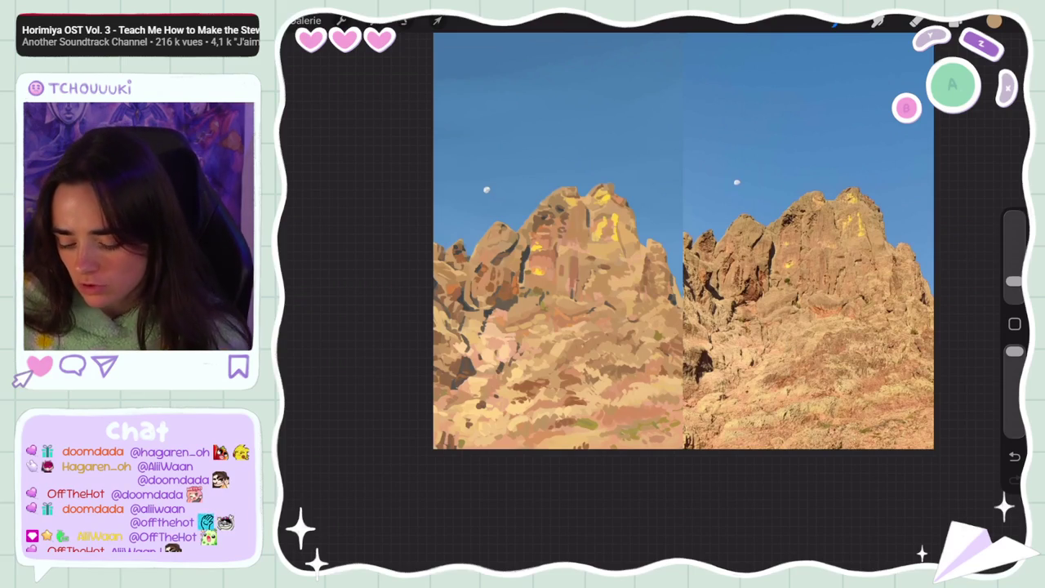
# - Touch and hold on the left peak to sample an orange-brown rock colour
pyautogui.moveTo(602, 190); pyautogui.dragTo(575, 351)
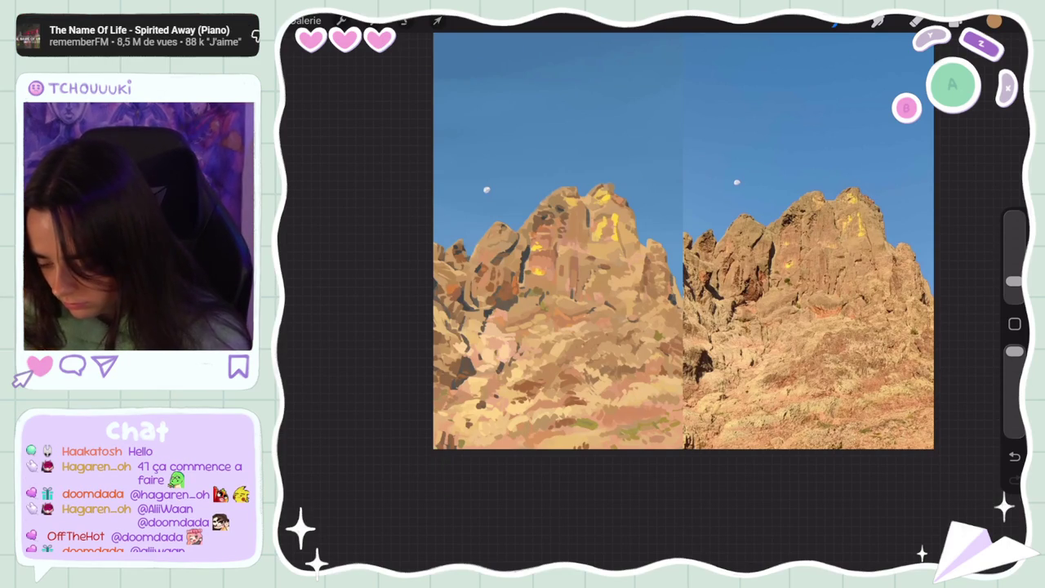
# - Sample a colour at the left edge of the painted rocks
pyautogui.click(443, 327)
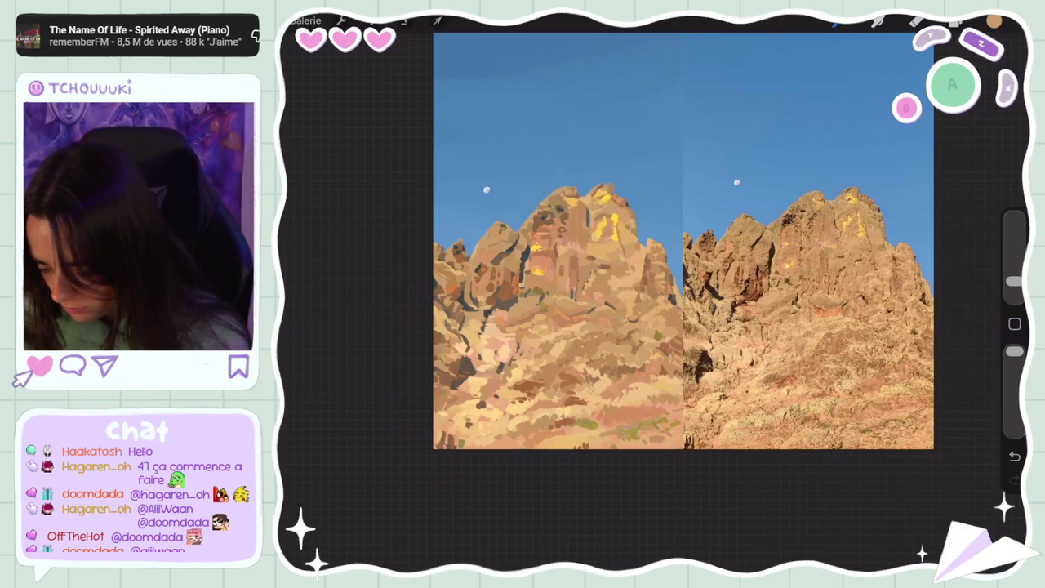
pyautogui.click(443, 327)
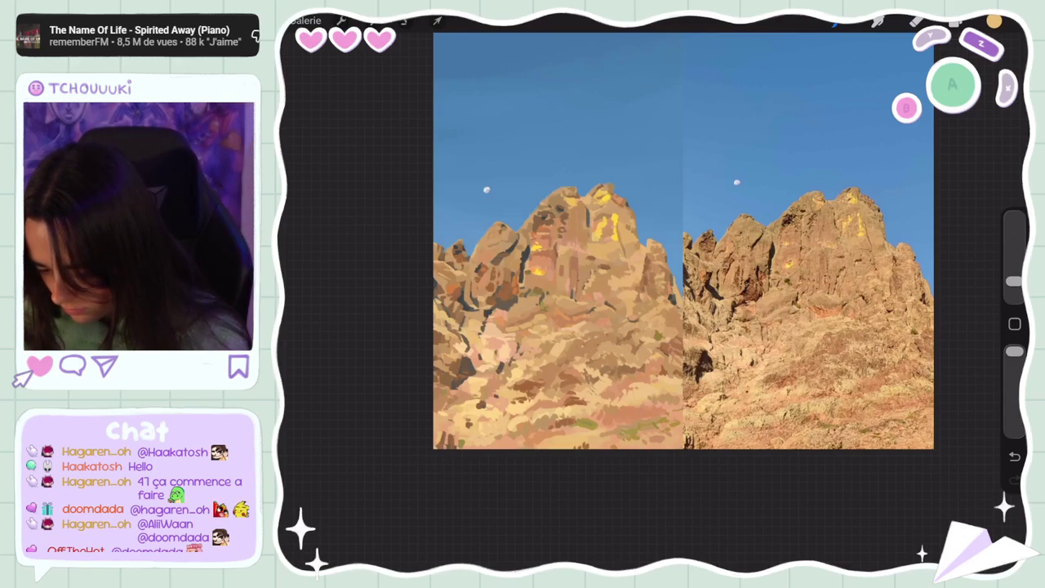
# - Sample orange-brown rock colours from the left painting
pyautogui.moveTo(478, 327); pyautogui.dragTo(471, 327)
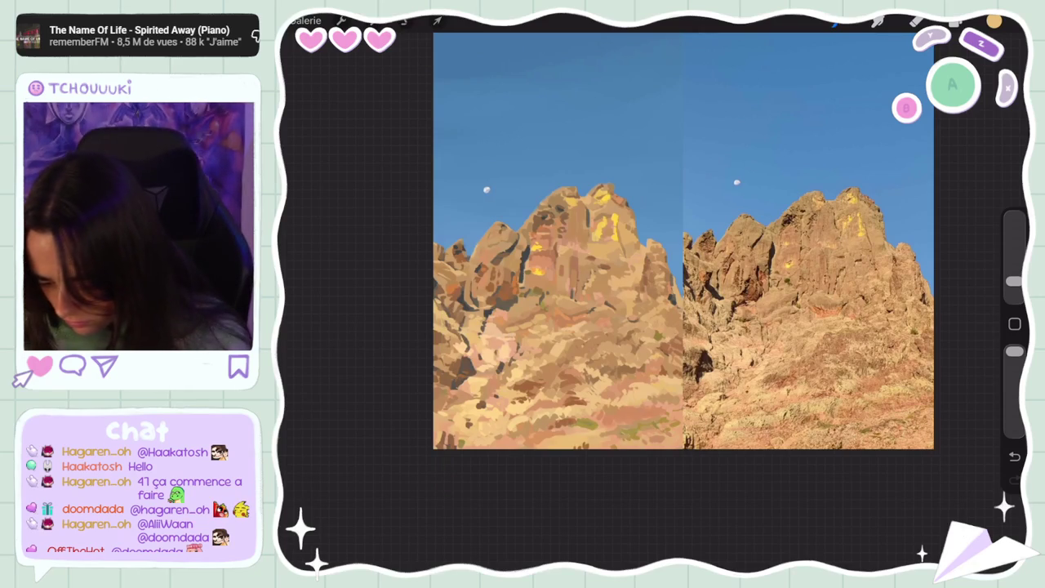
pyautogui.moveTo(472, 317); pyautogui.dragTo(479, 312)
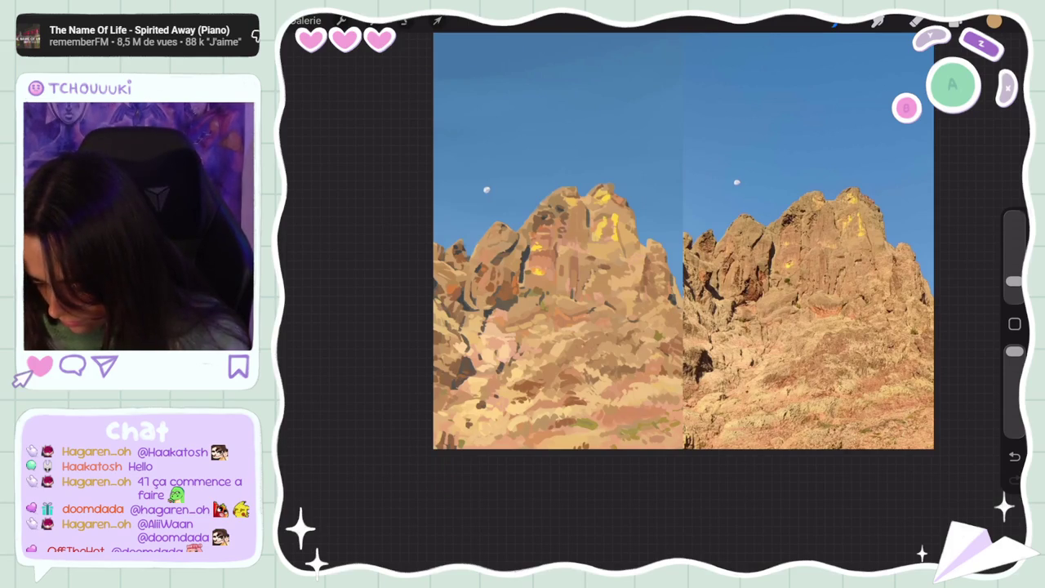
pyautogui.moveTo(475, 301); pyautogui.dragTo(478, 286)
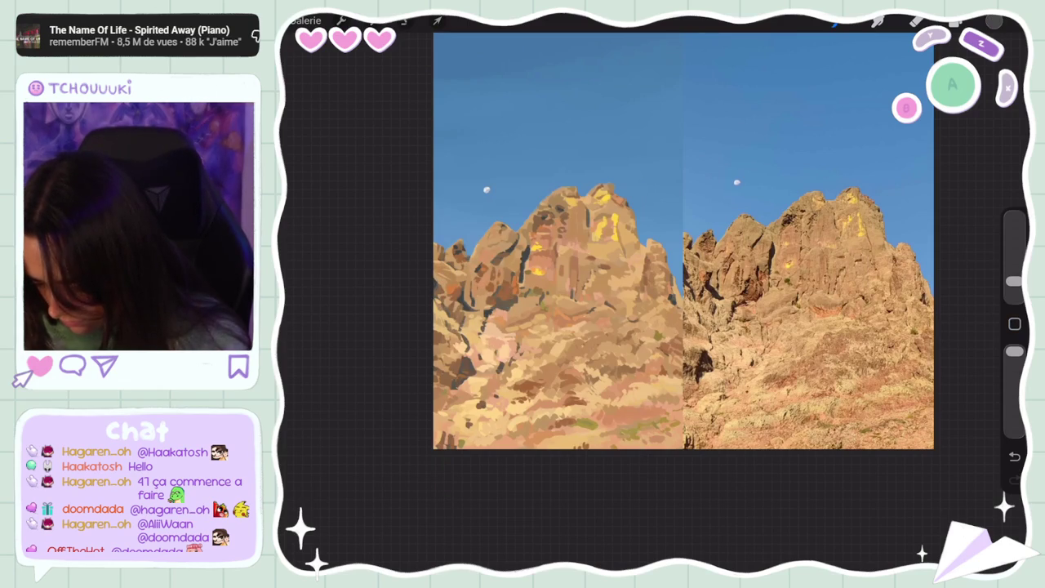
pyautogui.moveTo(471, 299); pyautogui.dragTo(488, 293)
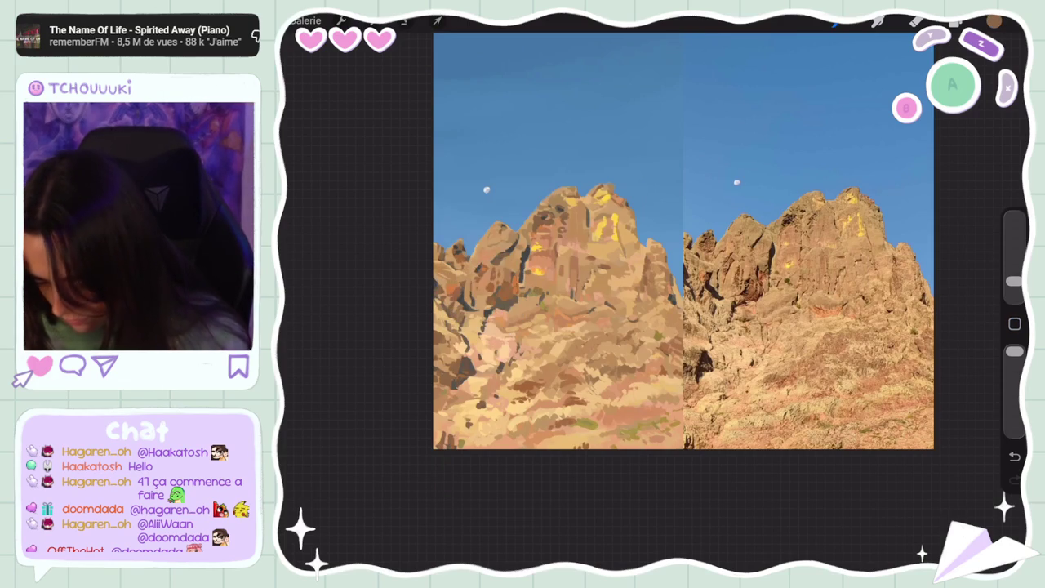
# - Shrink the brush, sample darker and peach rock tones, and undo a stray stroke
pyautogui.moveTo(1014, 281); pyautogui.dragTo(1013, 287)
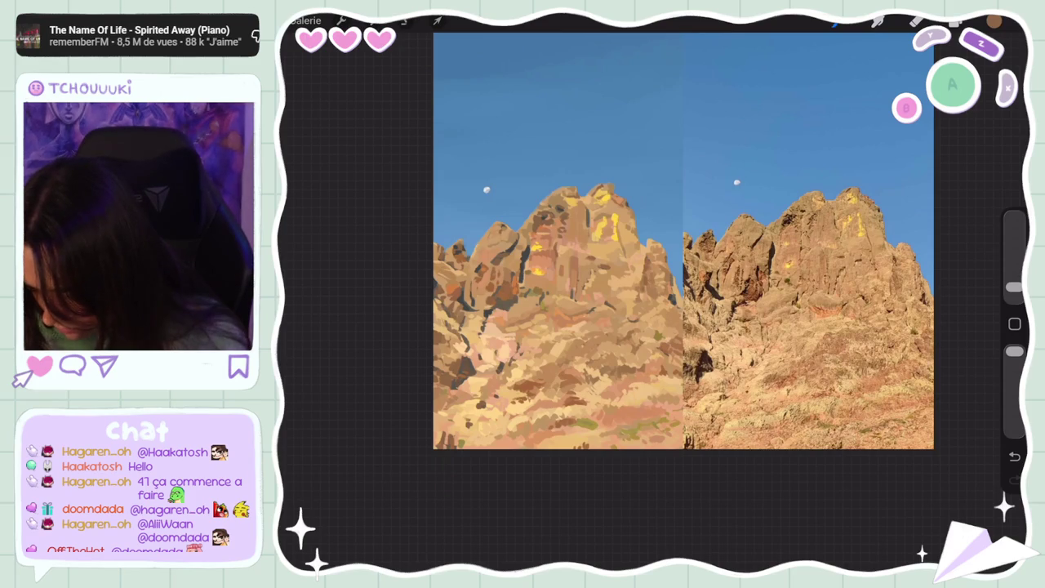
pyautogui.click(1014, 323)
pyautogui.click(478, 298)
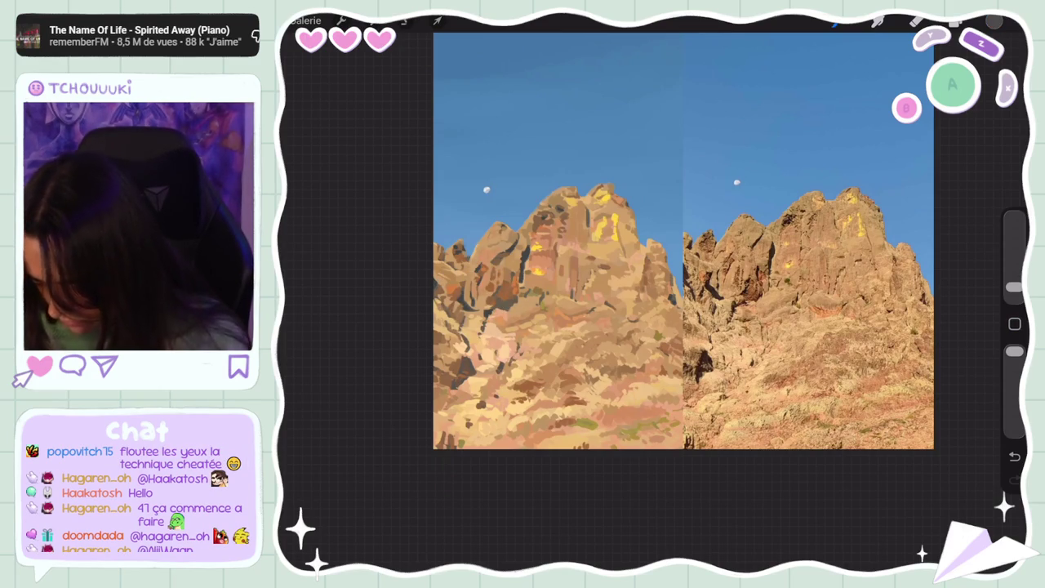
pyautogui.click(475, 287)
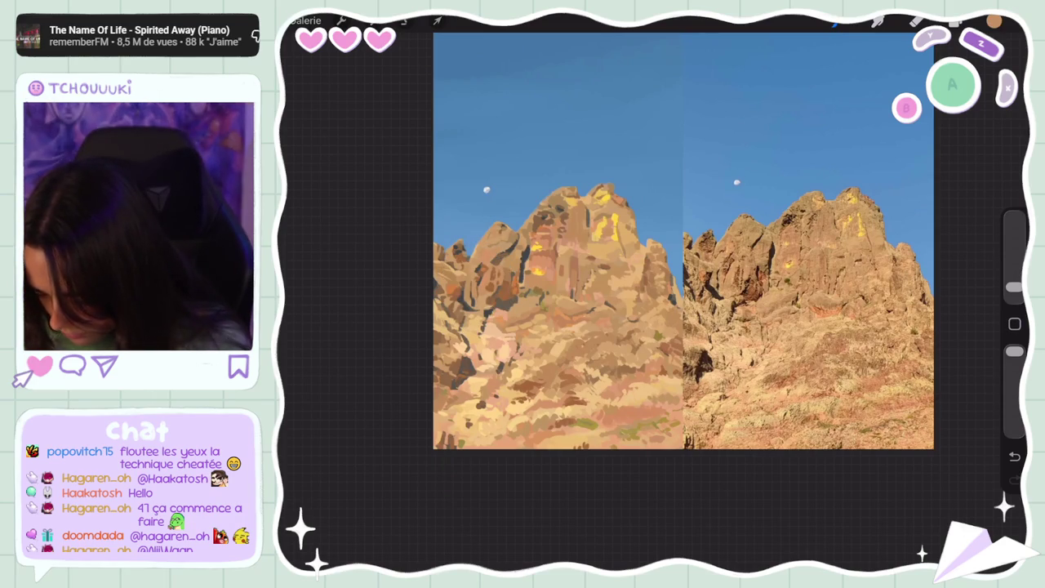
pyautogui.click(1014, 324)
pyautogui.click(483, 295)
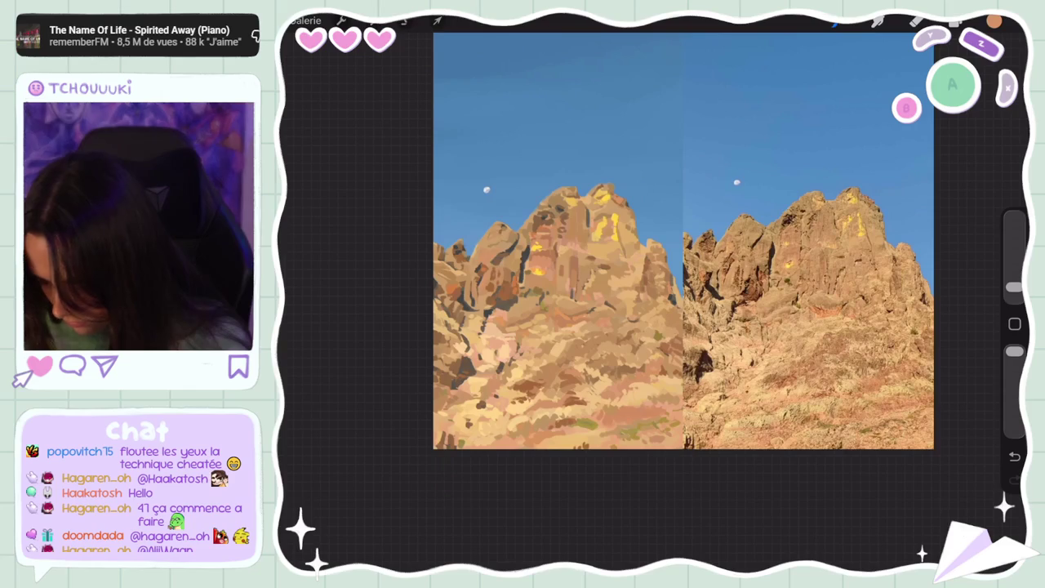
pyautogui.moveTo(490, 240); pyautogui.dragTo(509, 228)
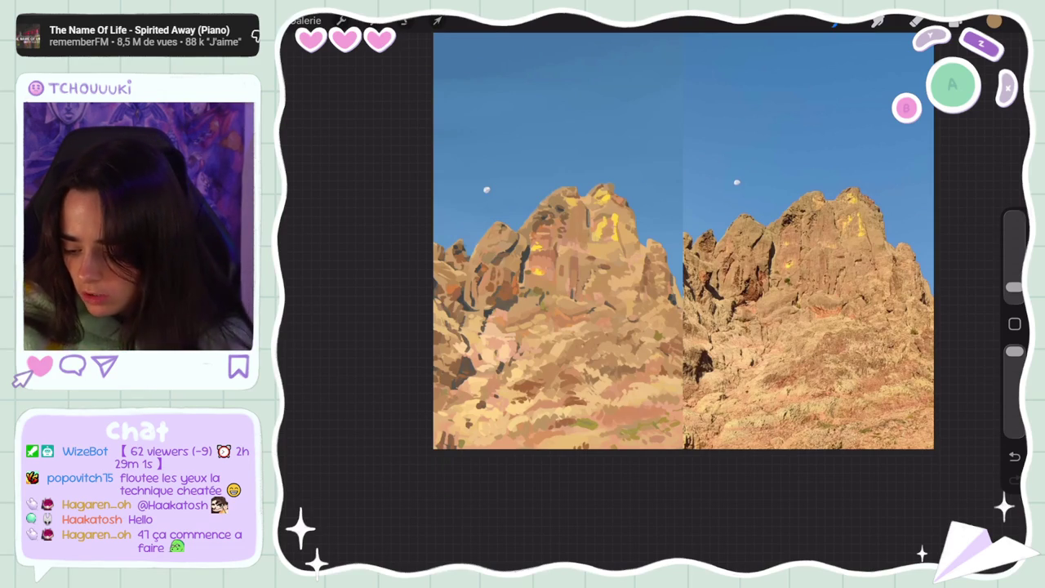
pyautogui.hotkey('ctrl', 'z')
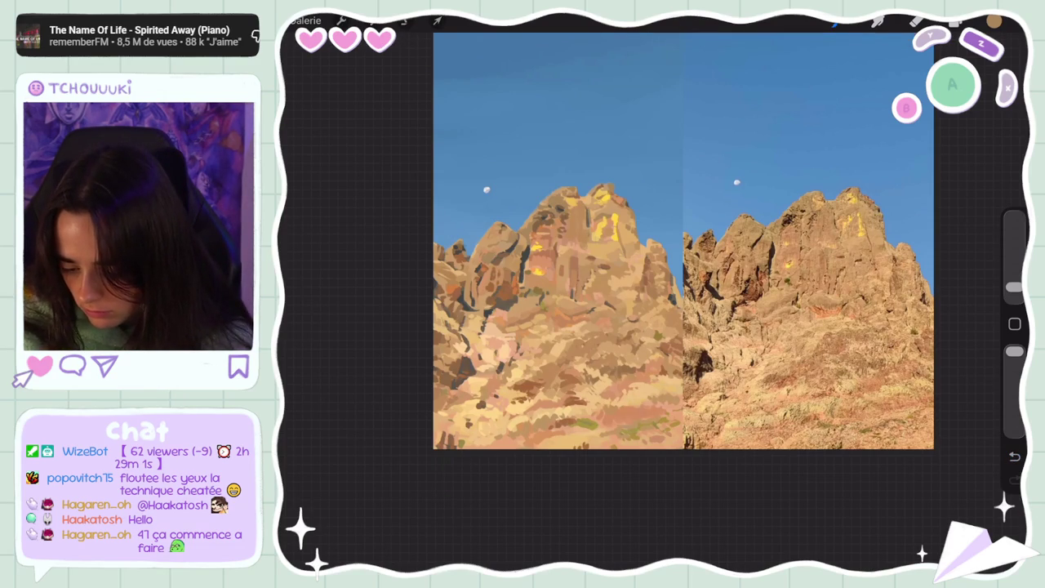
# - Paint yellow and brown sunlit strokes on the peak, resampling peak colours between them
pyautogui.click(584, 225)
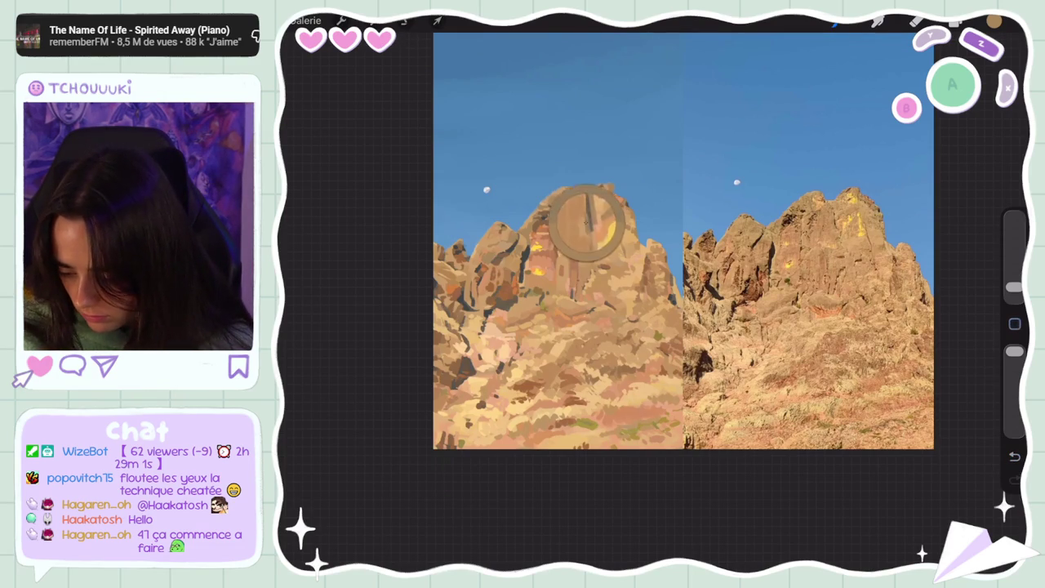
pyautogui.moveTo(606, 213); pyautogui.dragTo(602, 238)
pyautogui.moveTo(569, 197); pyautogui.dragTo(576, 204)
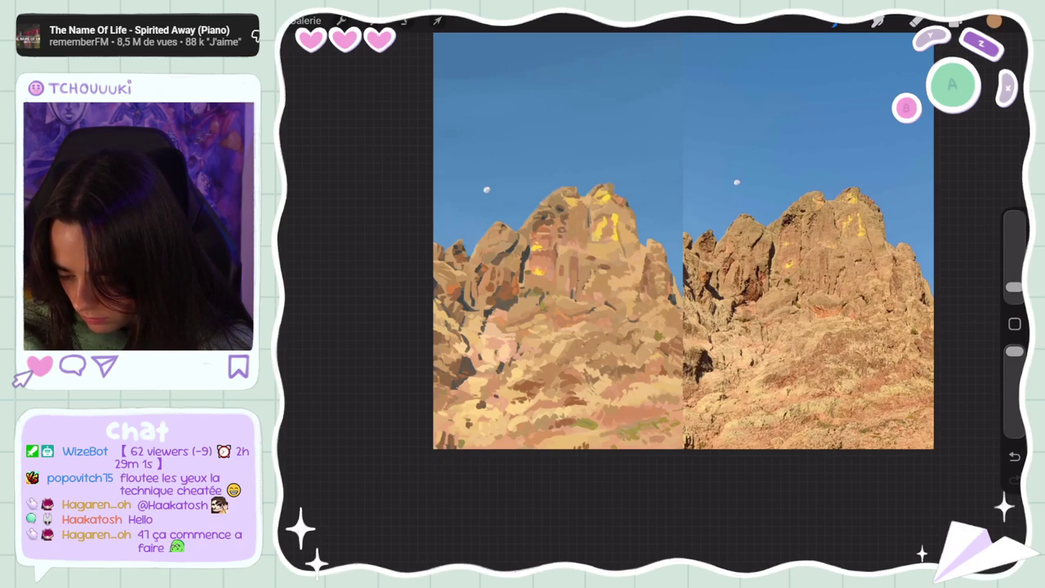
pyautogui.click(583, 224)
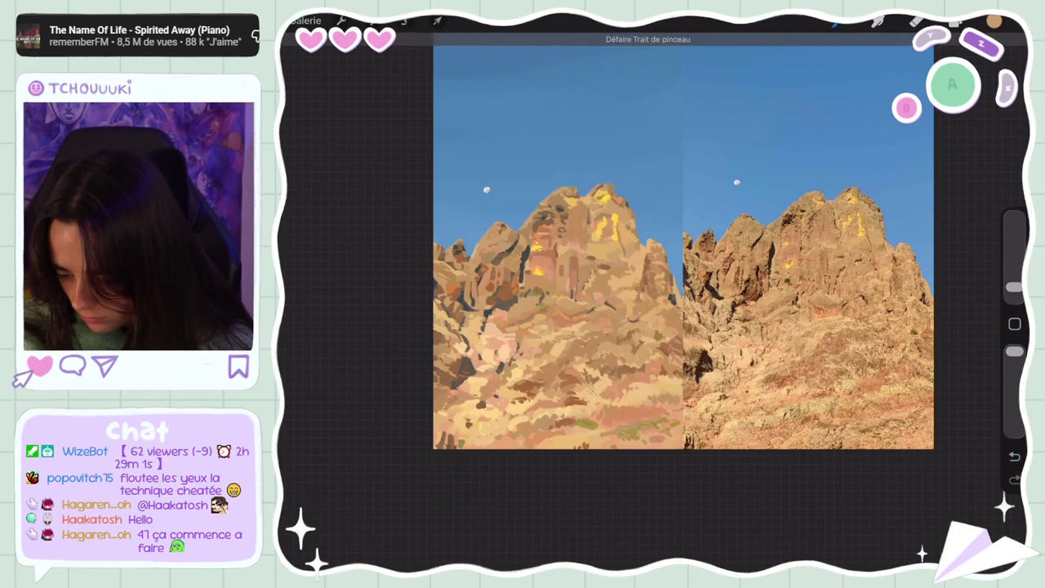
pyautogui.click(591, 210)
pyautogui.moveTo(602, 214); pyautogui.dragTo(614, 238)
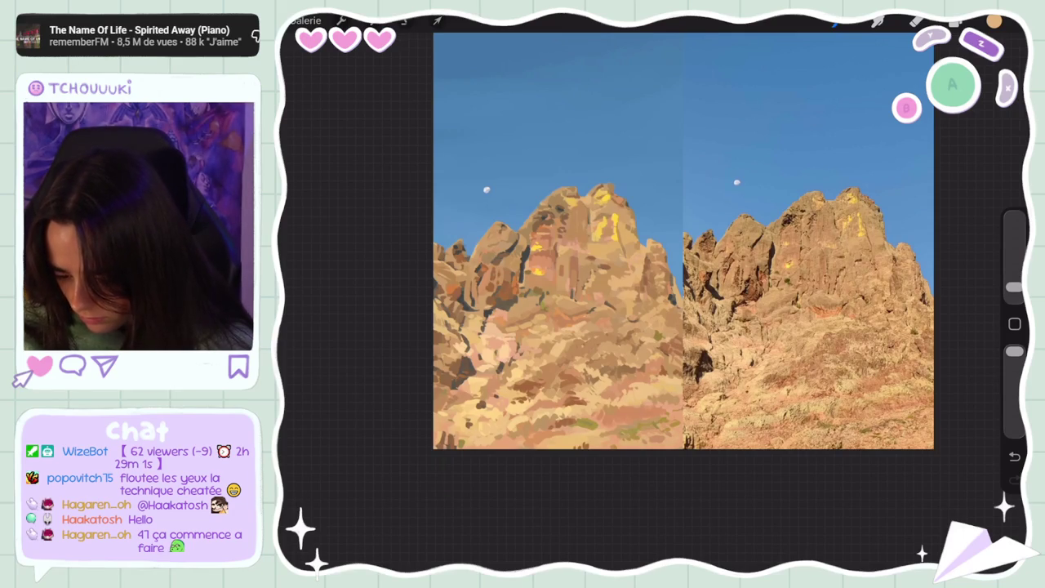
pyautogui.click(587, 203)
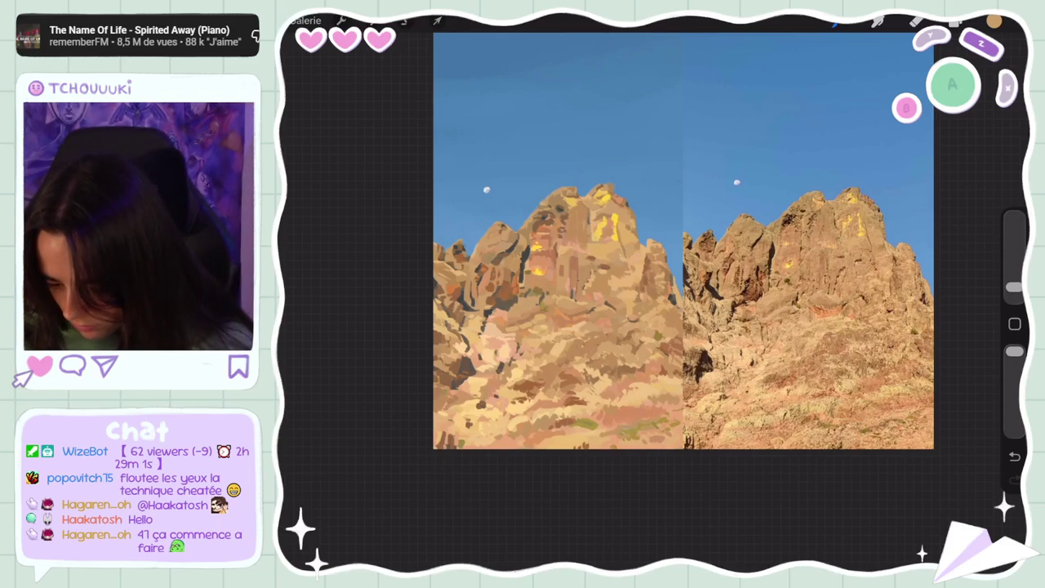
pyautogui.click(1014, 324)
pyautogui.click(578, 206)
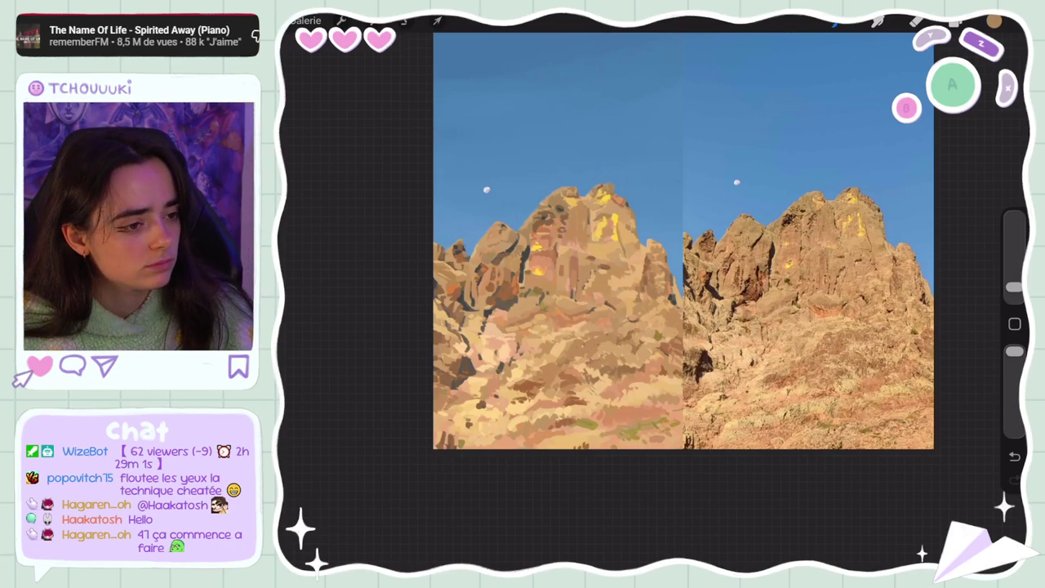
pyautogui.scroll(2, 726, 278)
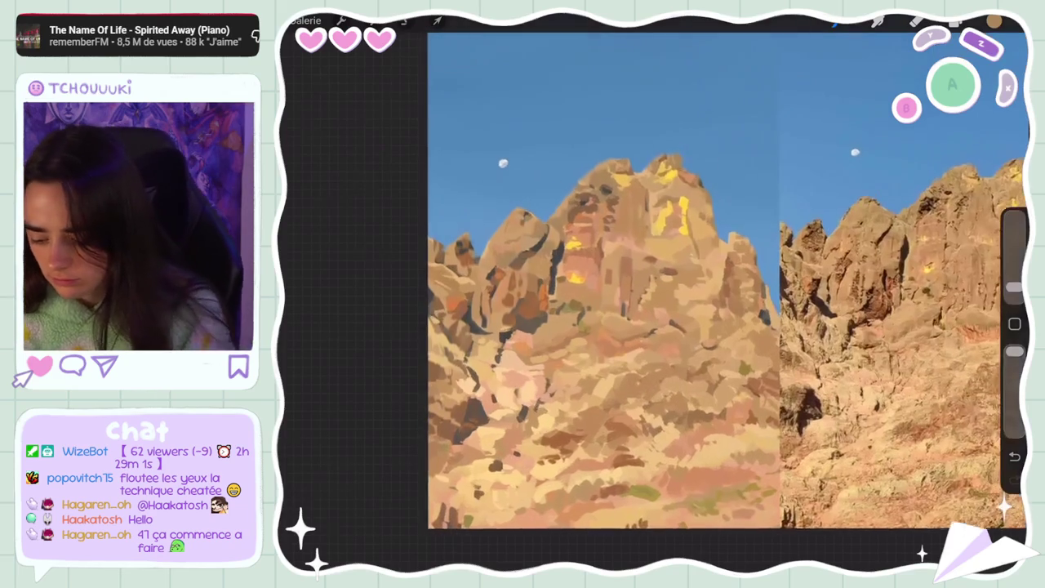
# - Set the brush size to about 4% and sample rock colours for small strokes
pyautogui.click(604, 187)
pyautogui.scroll(-1, 710, 261)
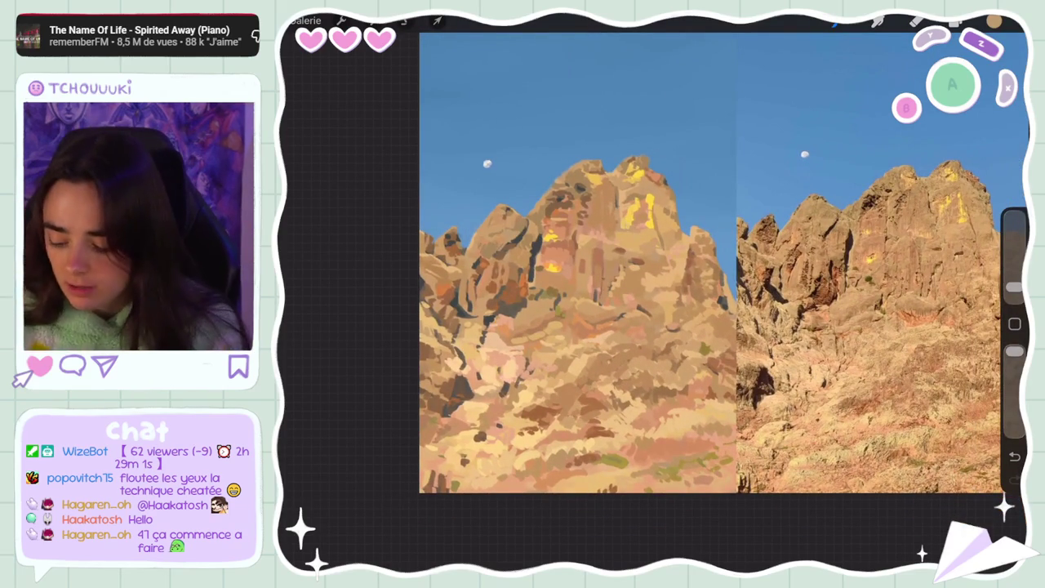
pyautogui.moveTo(1013, 287); pyautogui.dragTo(1014, 277)
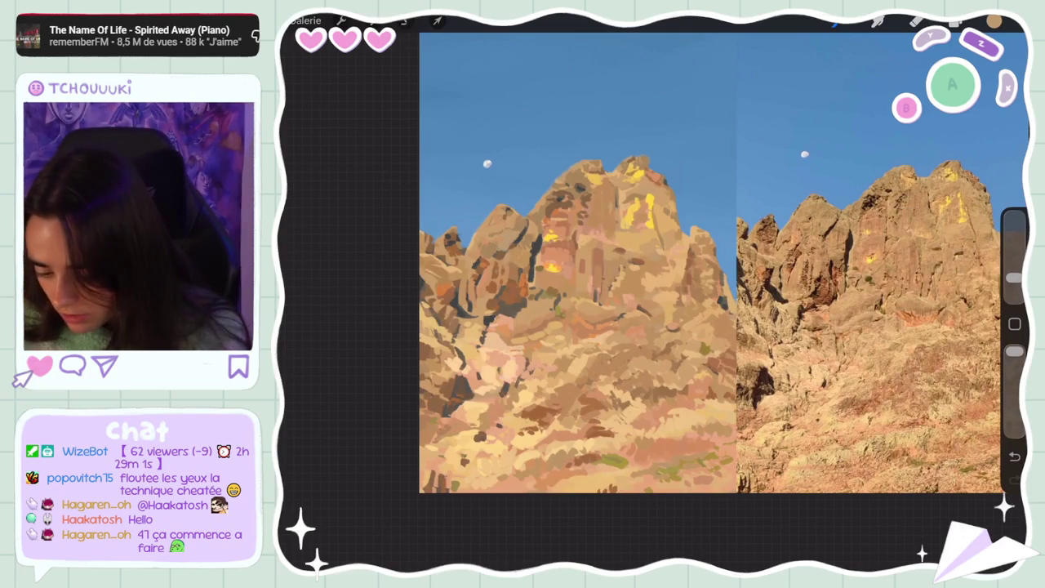
pyautogui.click(501, 242)
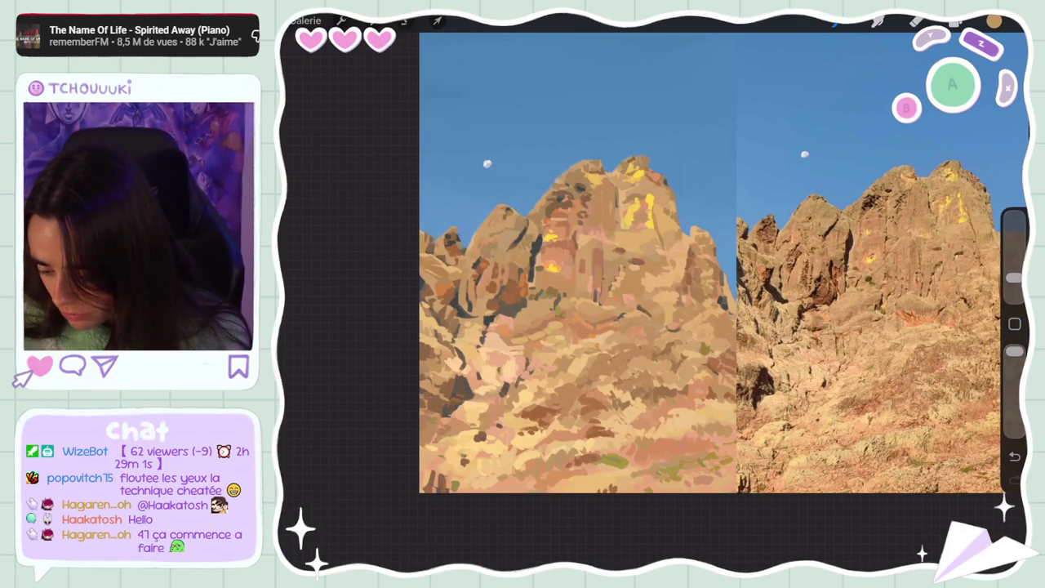
pyautogui.click(490, 255)
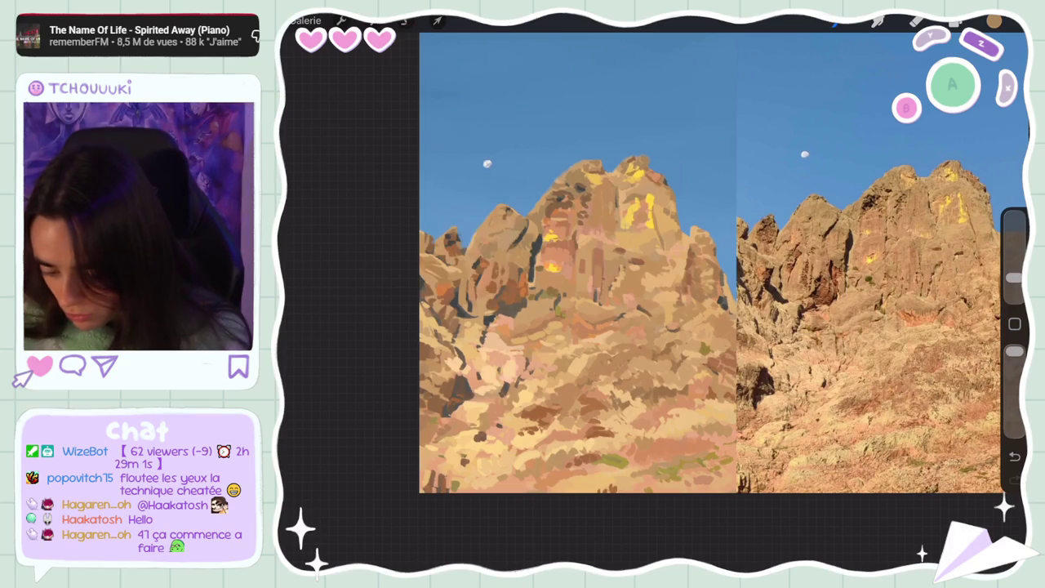
pyautogui.click(1013, 279)
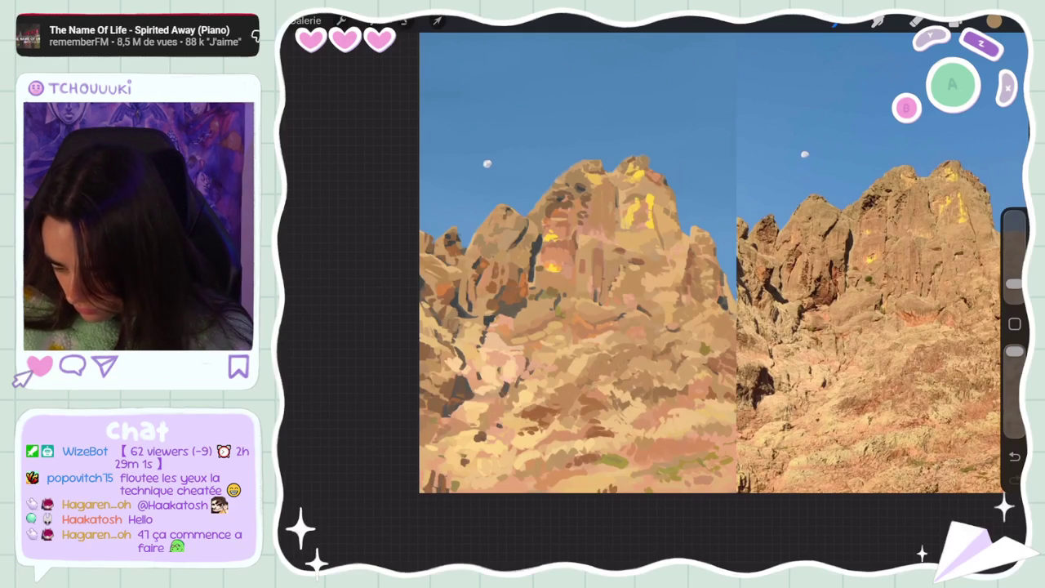
# - Dab small strokes over the lower slopes, then set a pale warm tan as the working colour
pyautogui.moveTo(444, 325)
pyautogui.mouseDown()
pyautogui.moveTo(471, 368)
pyautogui.moveTo(441, 309)
pyautogui.mouseUp()
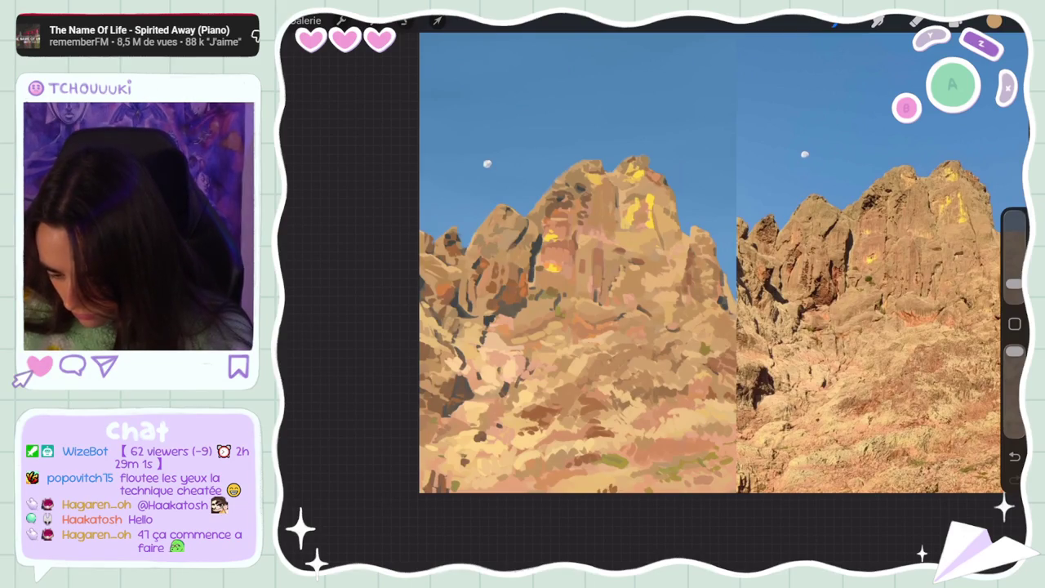
pyautogui.click(446, 322)
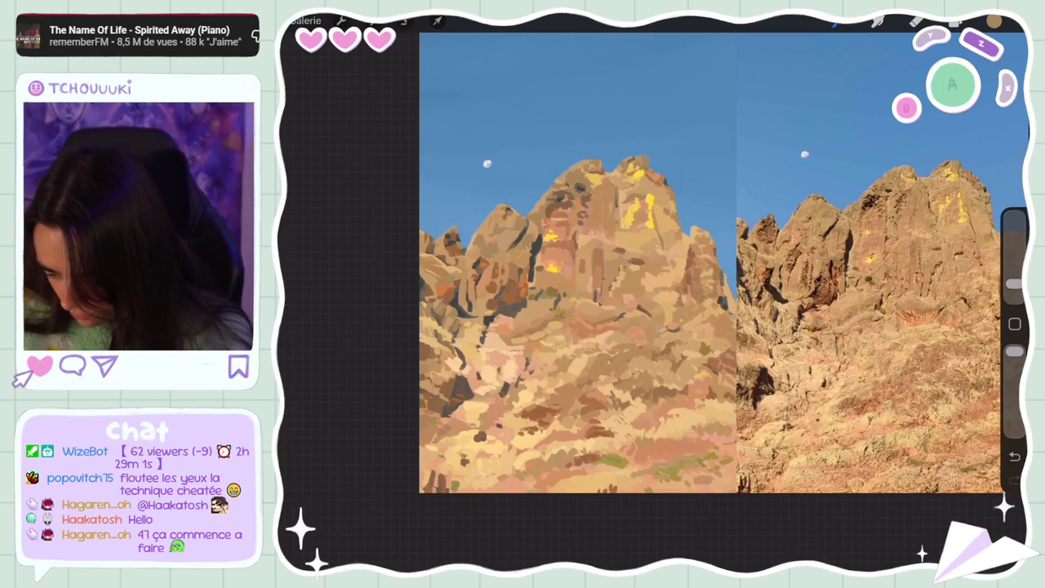
pyautogui.click(436, 275)
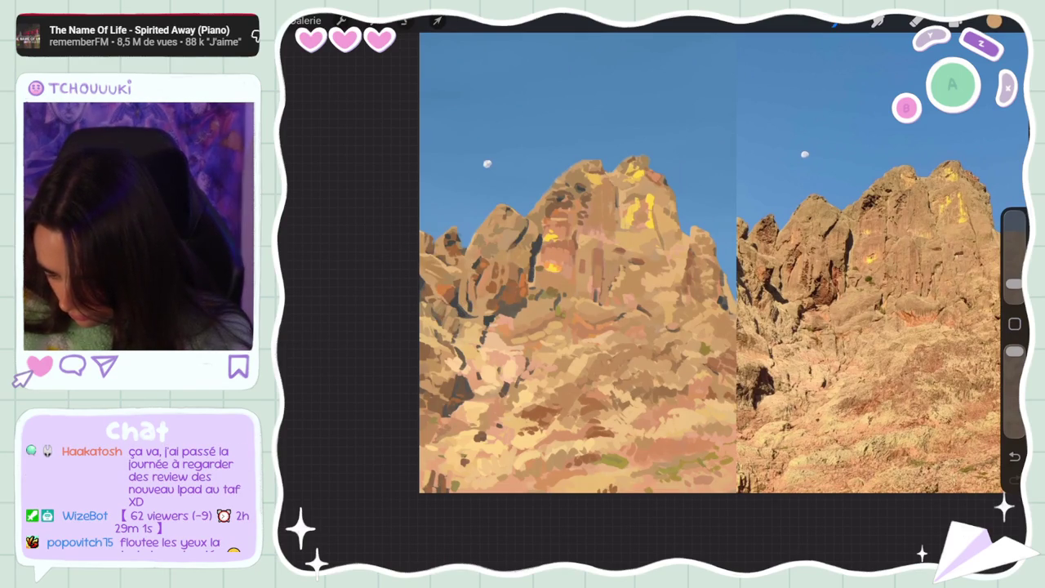
pyautogui.click(993, 22)
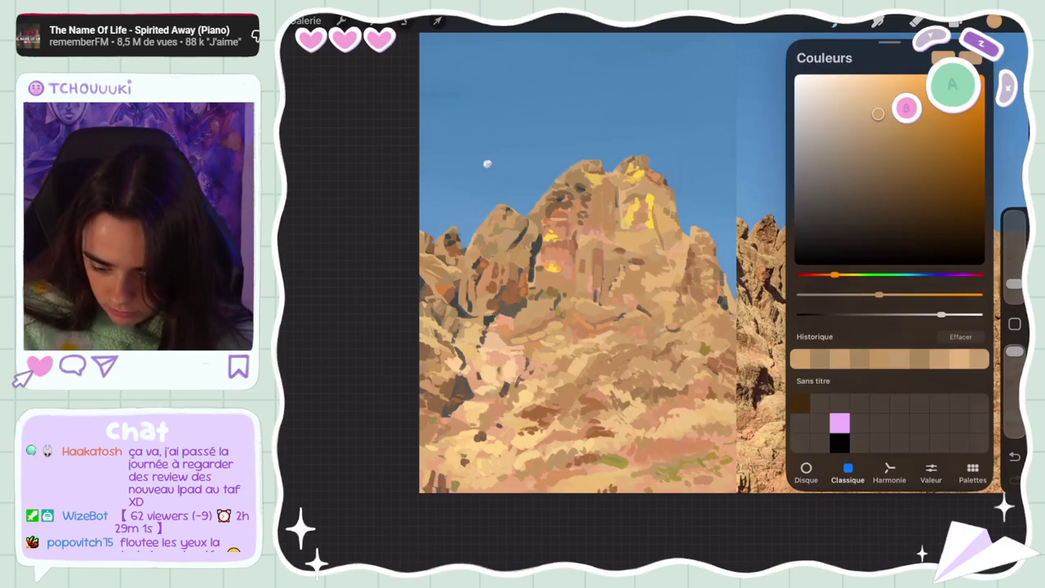
# - Close the colour picker, zoom out and back in, and undo the last stroke
pyautogui.click(993, 22)
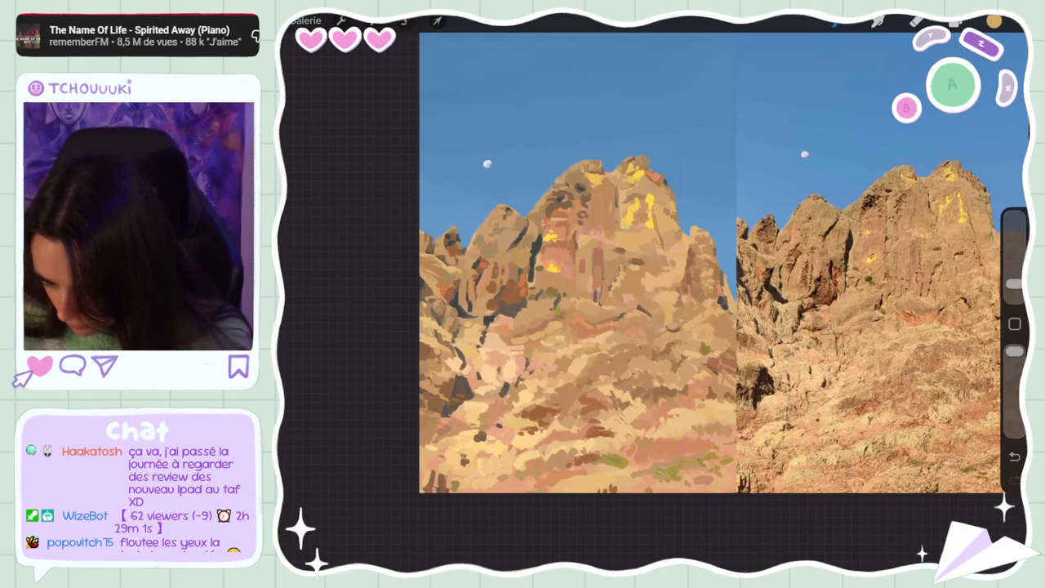
pyautogui.scroll(-3, 709, 261)
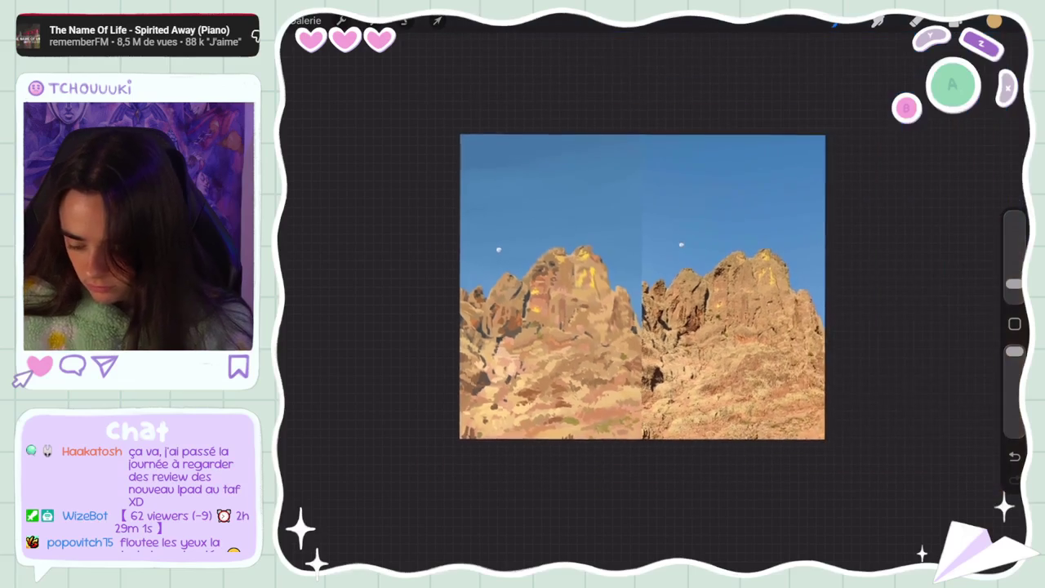
pyautogui.scroll(3, 690, 264)
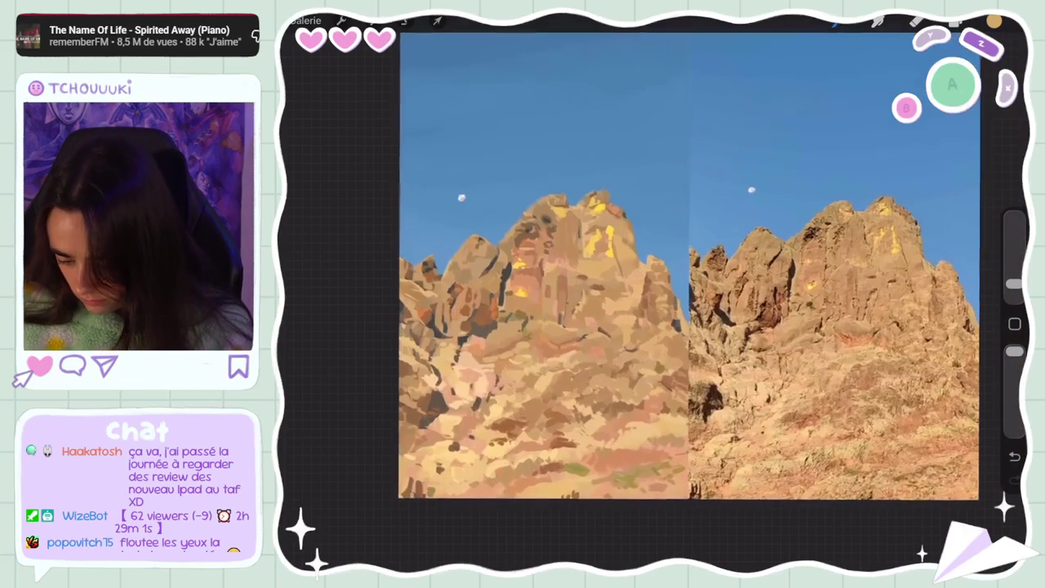
pyautogui.hotkey('ctrl', 'z')
pyautogui.click(994, 21)
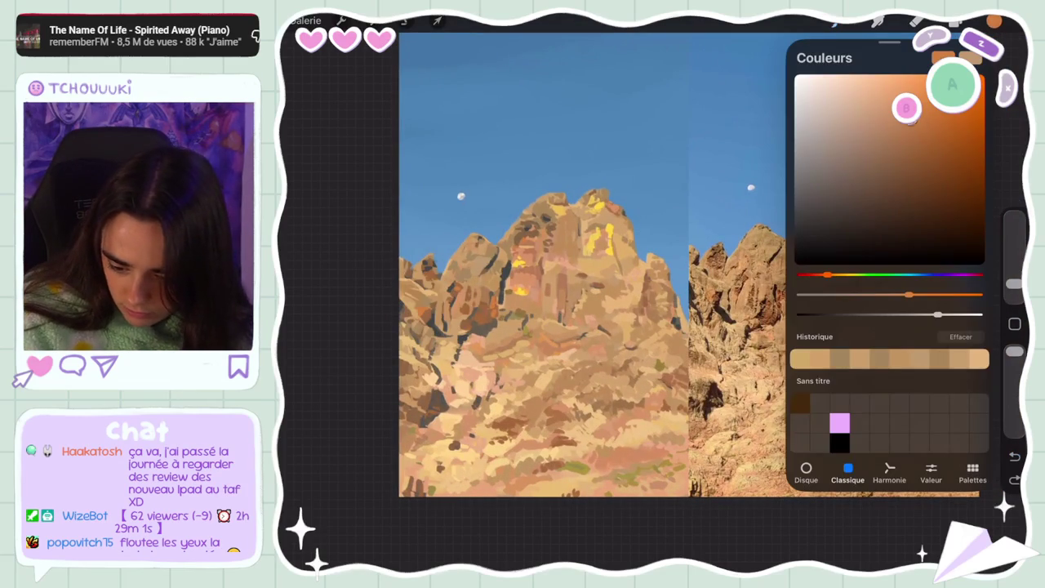
pyautogui.click(994, 20)
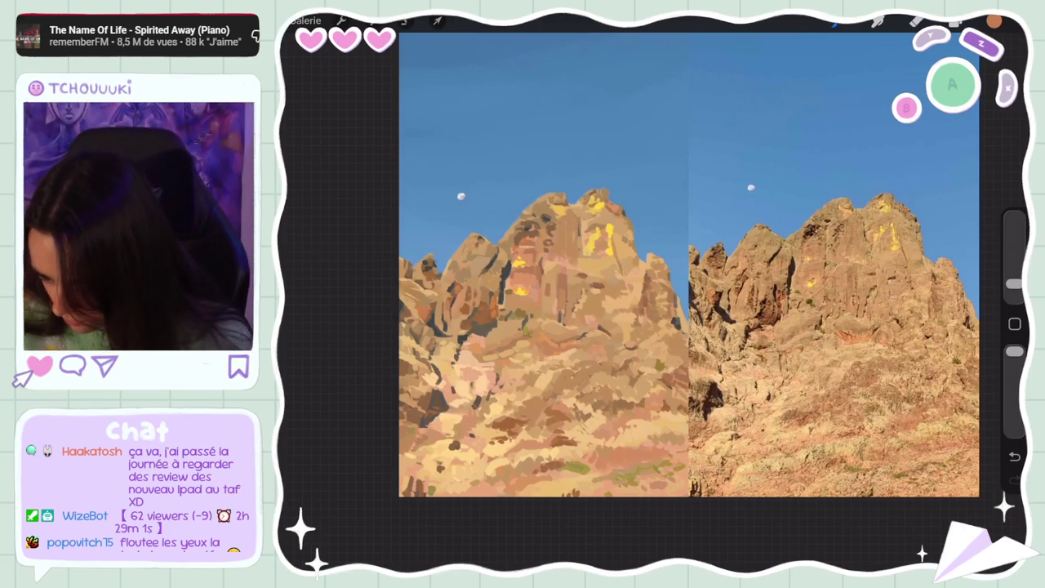
# - Sample a warm tan from the painted rock face and set brush opacity to 100%
pyautogui.click(423, 248)
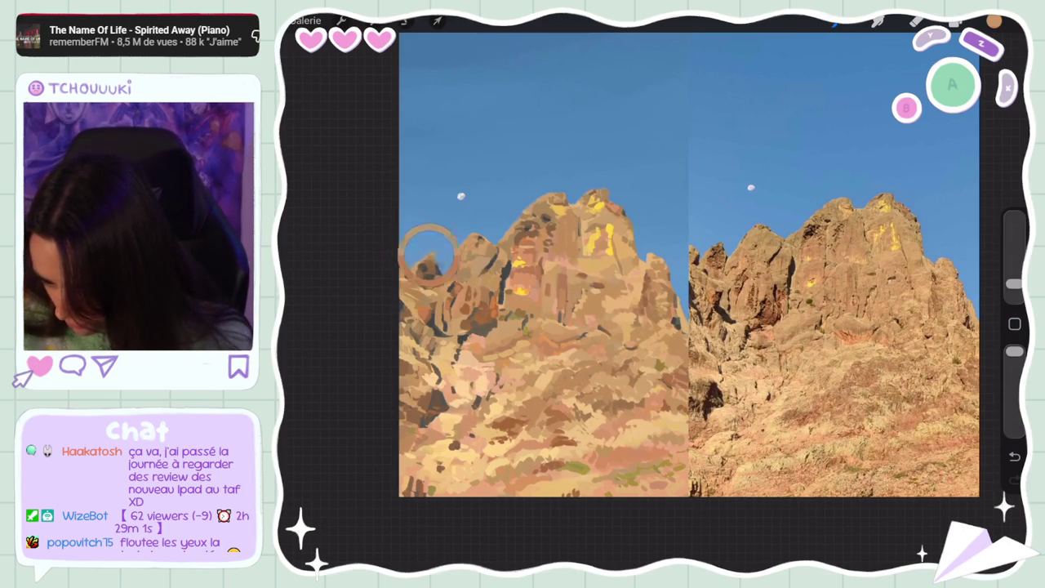
pyautogui.click(424, 253)
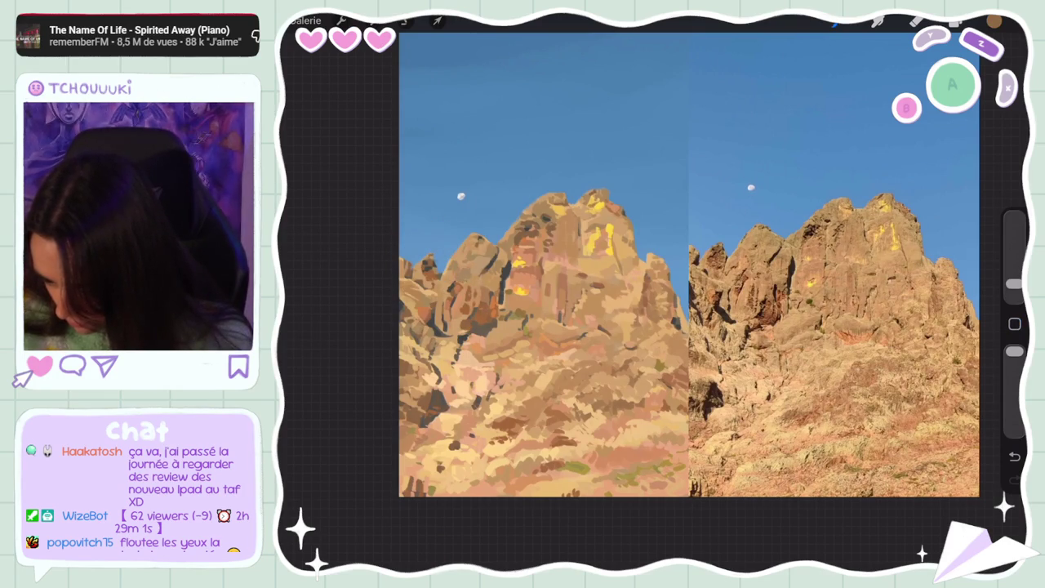
pyautogui.click(427, 253)
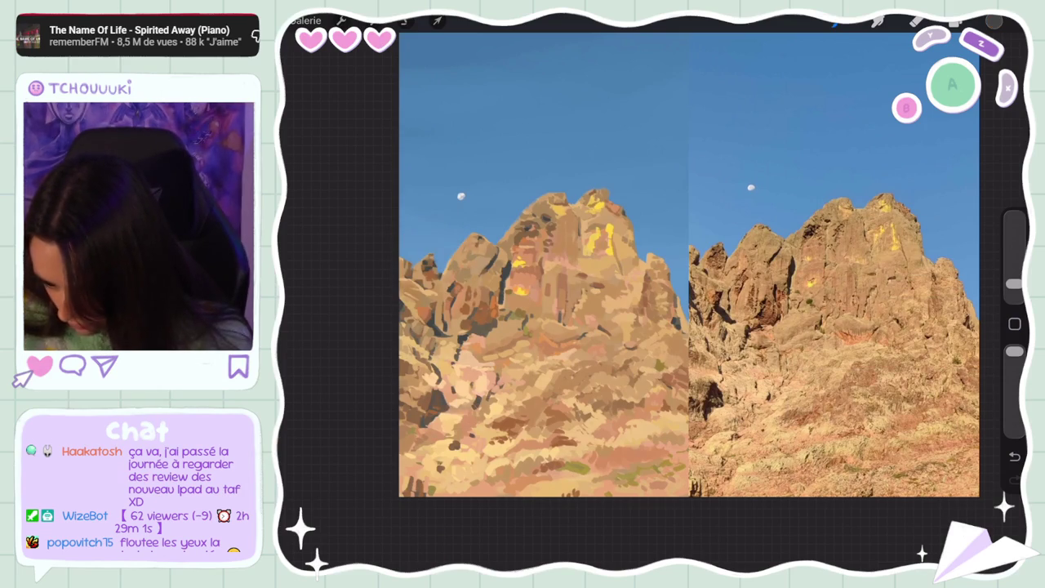
pyautogui.click(440, 272)
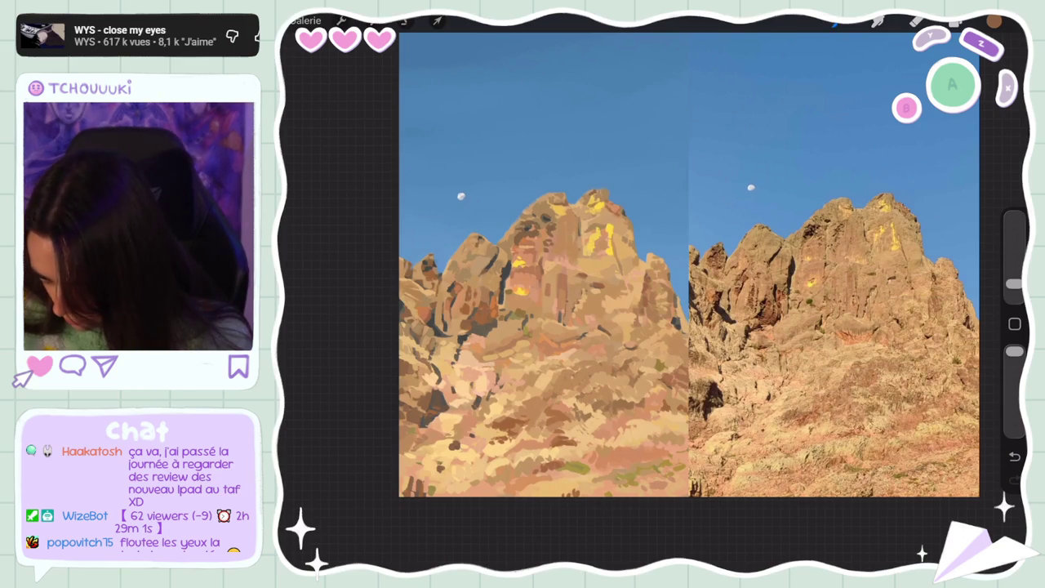
pyautogui.click(442, 292)
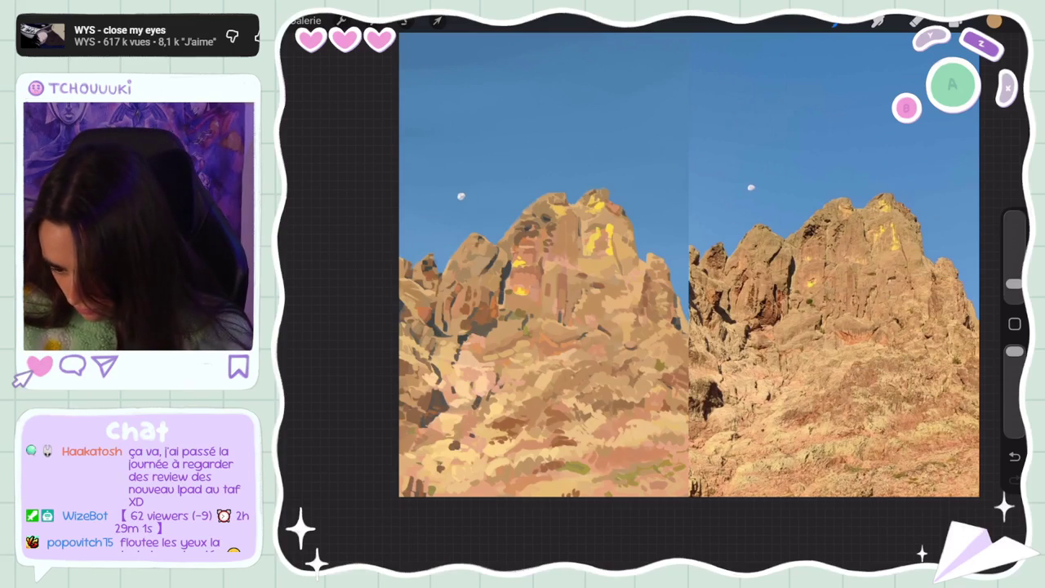
pyautogui.click(454, 286)
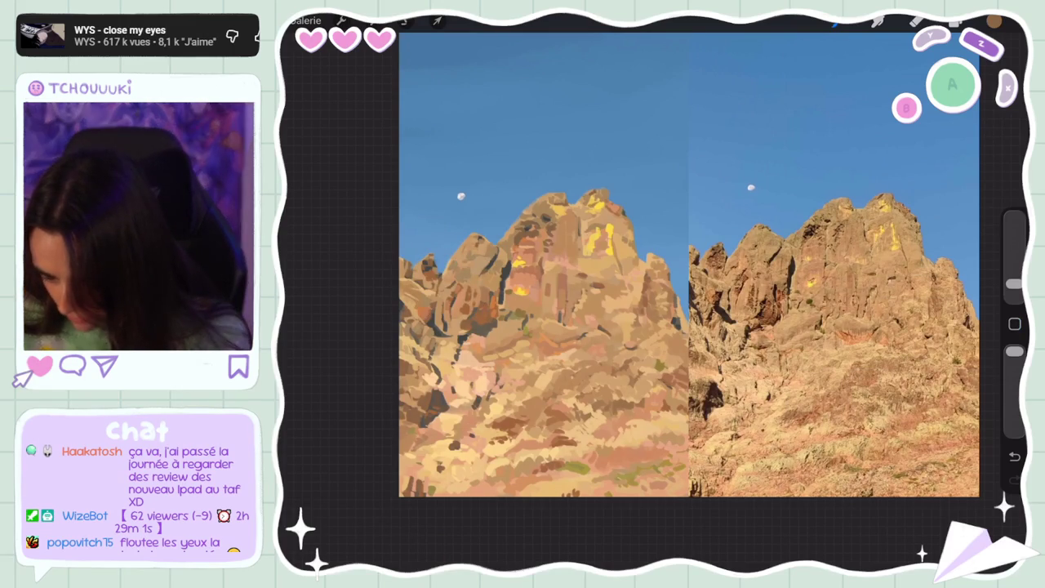
pyautogui.click(1014, 351)
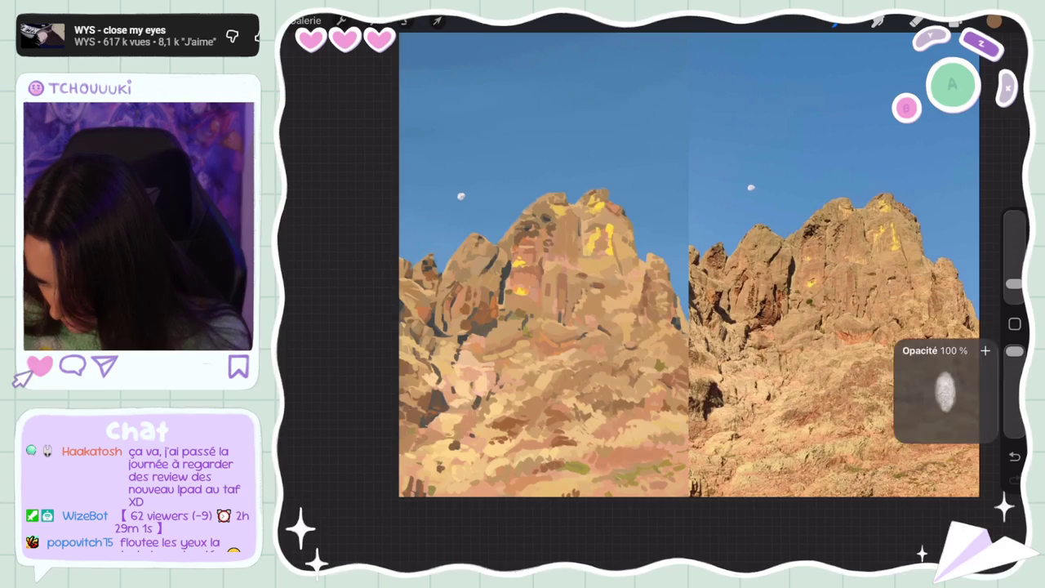
# - Eyedrop down the painted slope to pick a lower rock colour
pyautogui.click(446, 293)
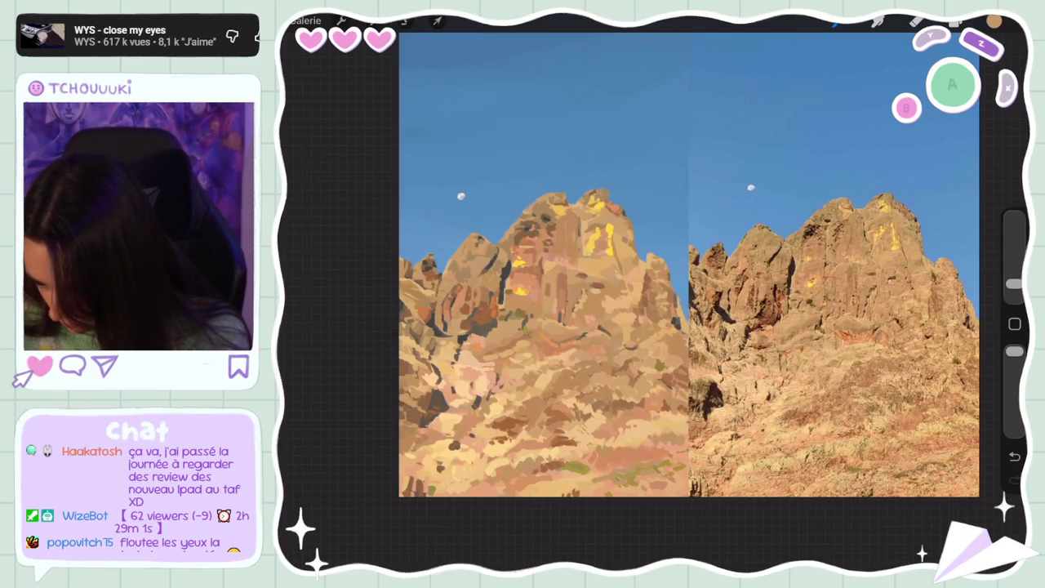
pyautogui.click(454, 289)
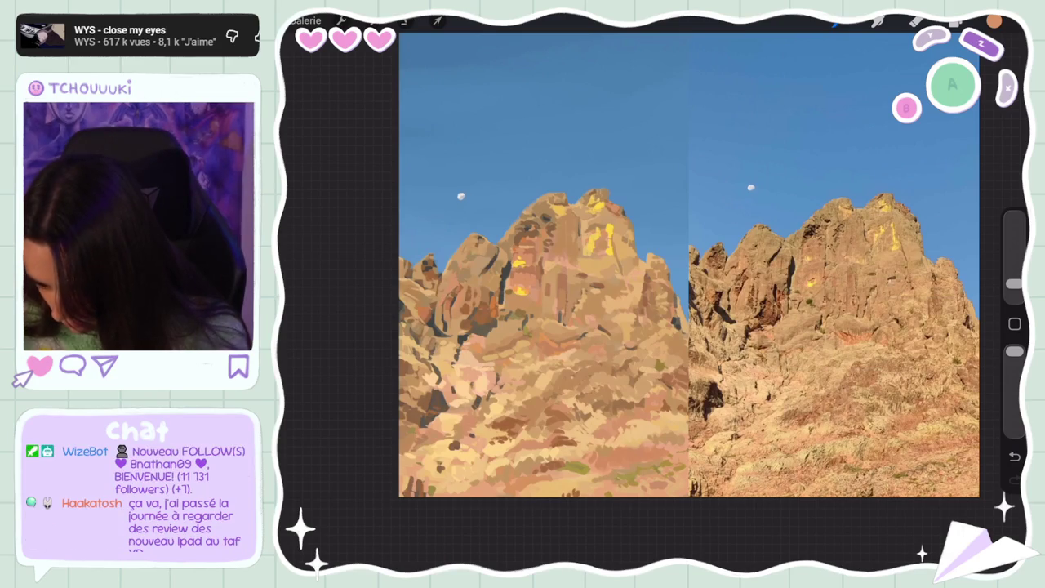
pyautogui.click(439, 296)
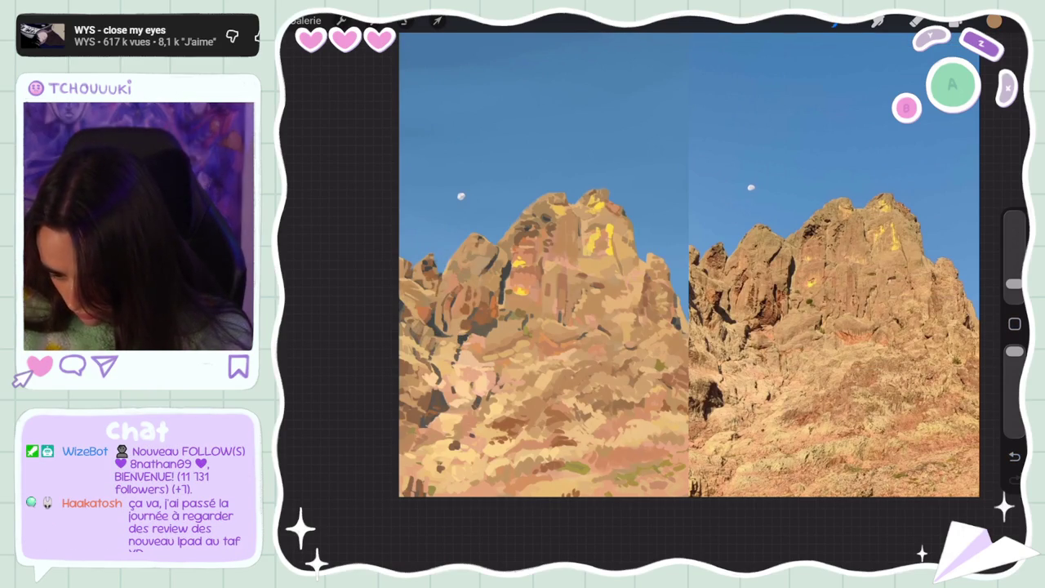
pyautogui.click(432, 276)
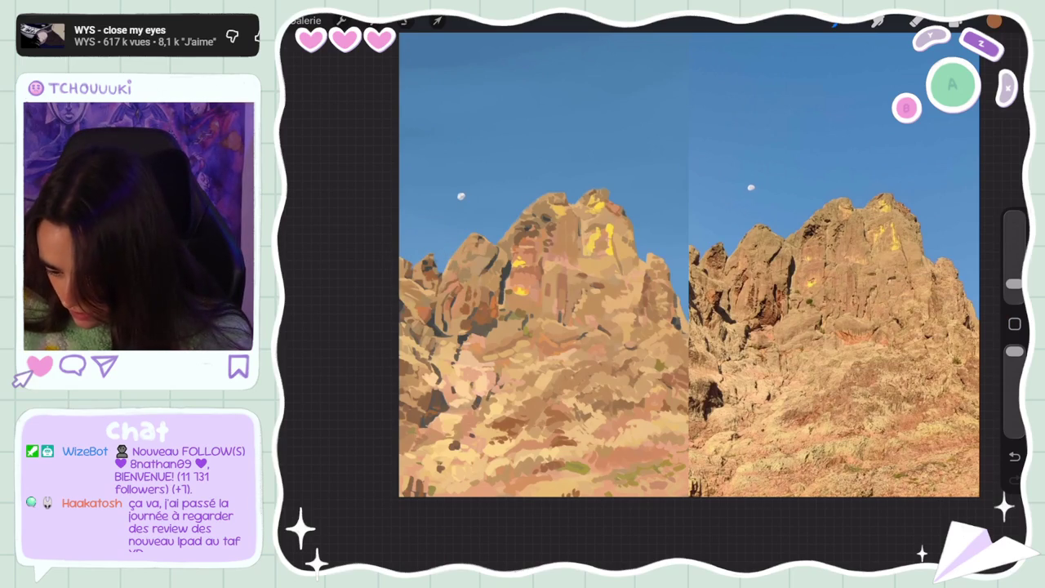
pyautogui.moveTo(438, 280); pyautogui.dragTo(433, 400)
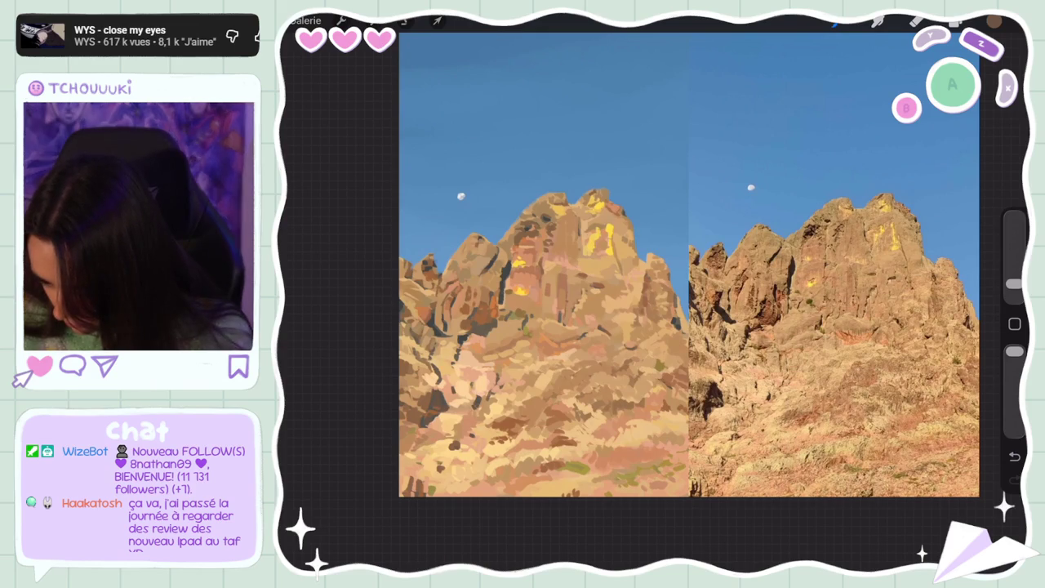
pyautogui.click(443, 291)
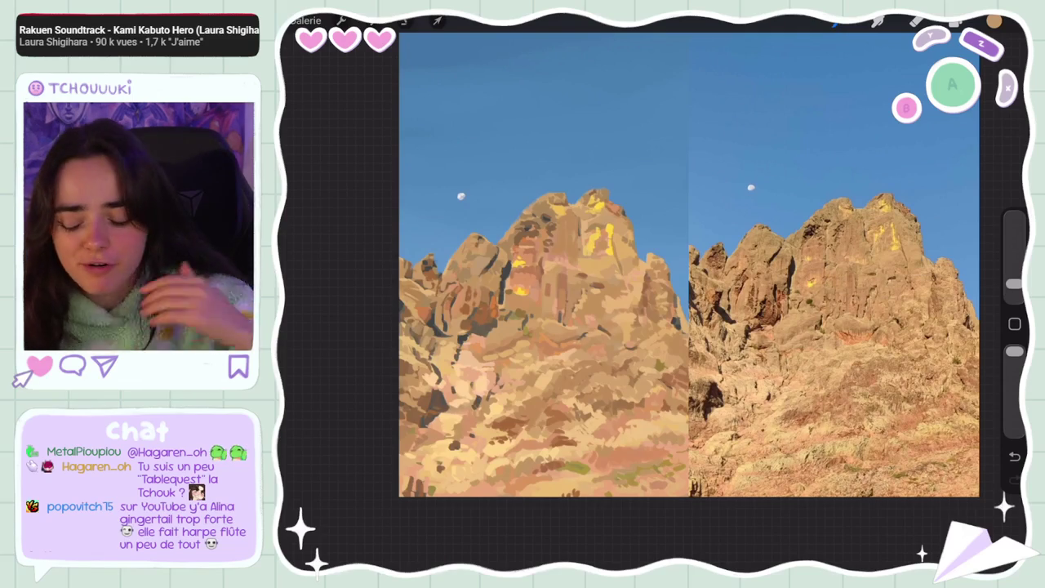
# - Zoom and straighten the canvas, then eyedrop a warm tan tone from the painted crag
pyautogui.scroll(1, 688, 264)
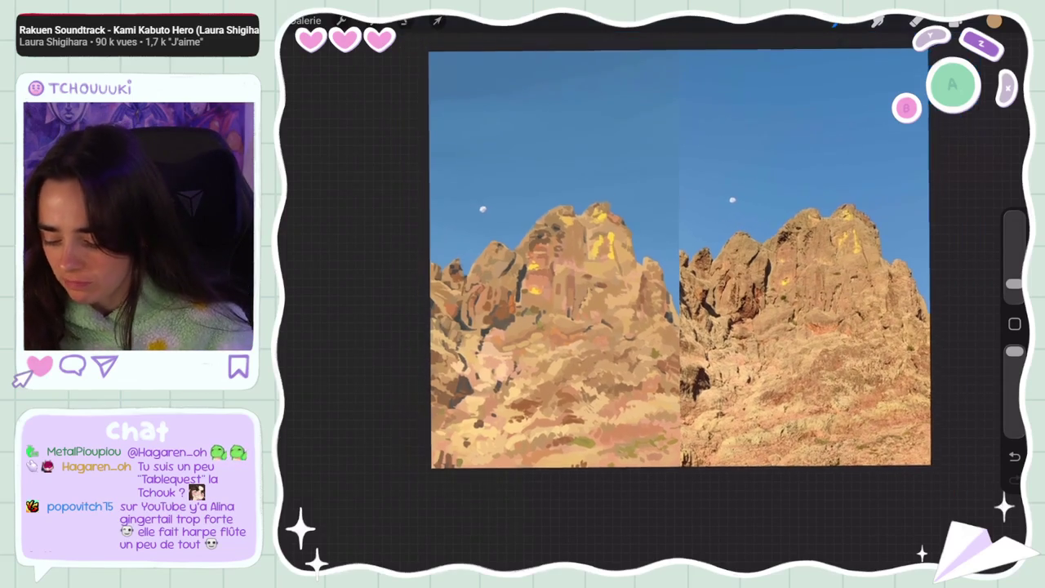
pyautogui.scroll(1, 726, 261)
pyautogui.scroll(1, 726, 261)
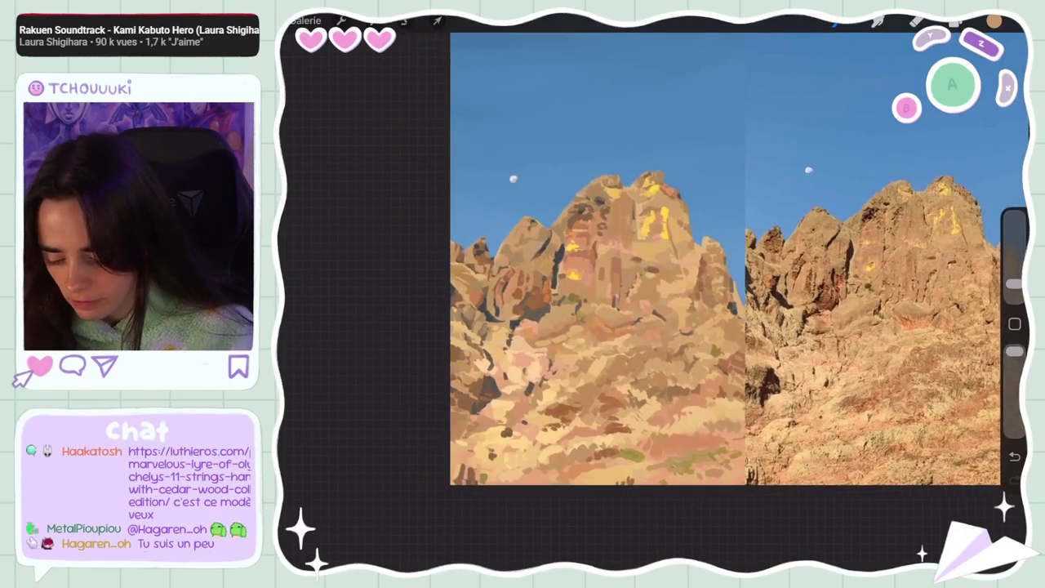
pyautogui.moveTo(455, 280); pyautogui.dragTo(509, 310)
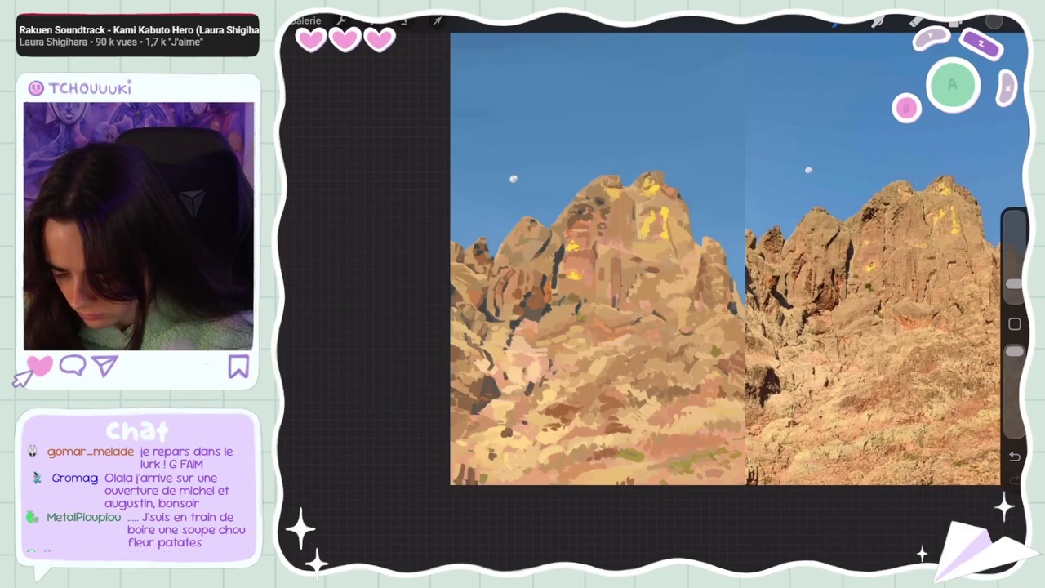
pyautogui.click(576, 313)
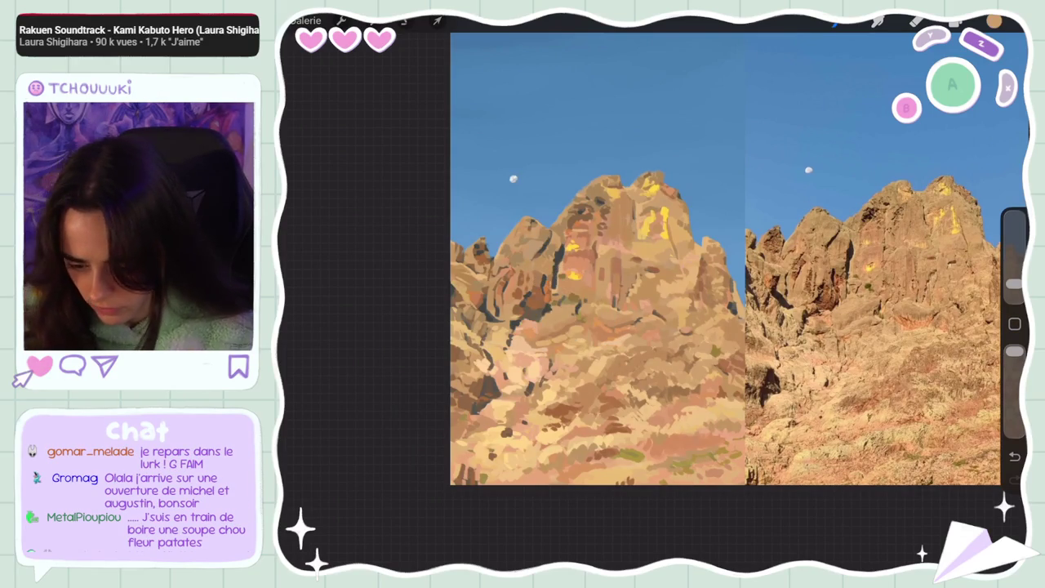
# - Dab yellow highlights on the upper peak rocks, undoing one stray stroke and resampling rock colours
pyautogui.click(994, 21)
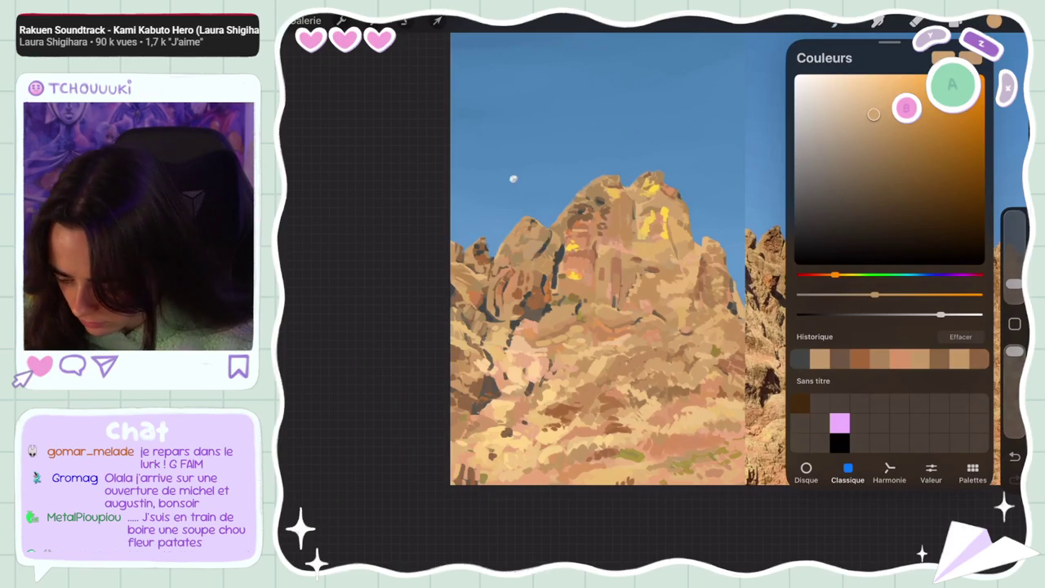
pyautogui.click(994, 21)
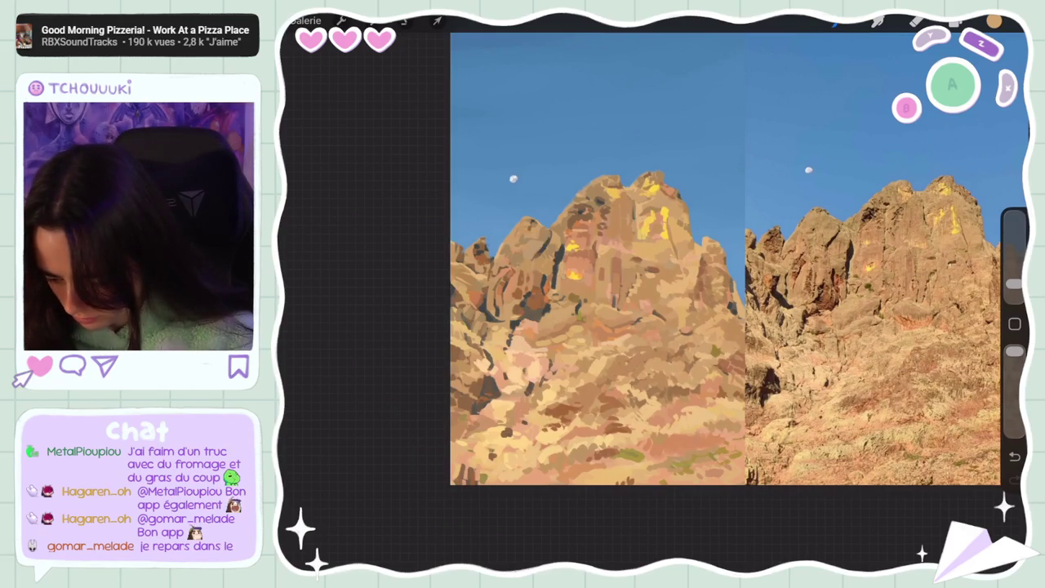
pyautogui.click(561, 271)
pyautogui.click(572, 247)
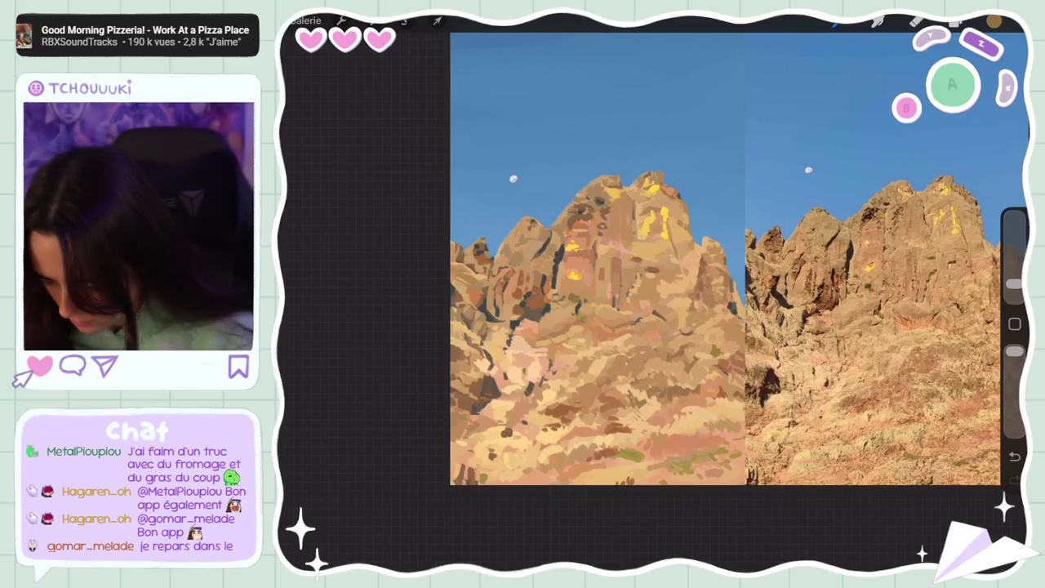
pyautogui.hotkey('ctrl', 'z')
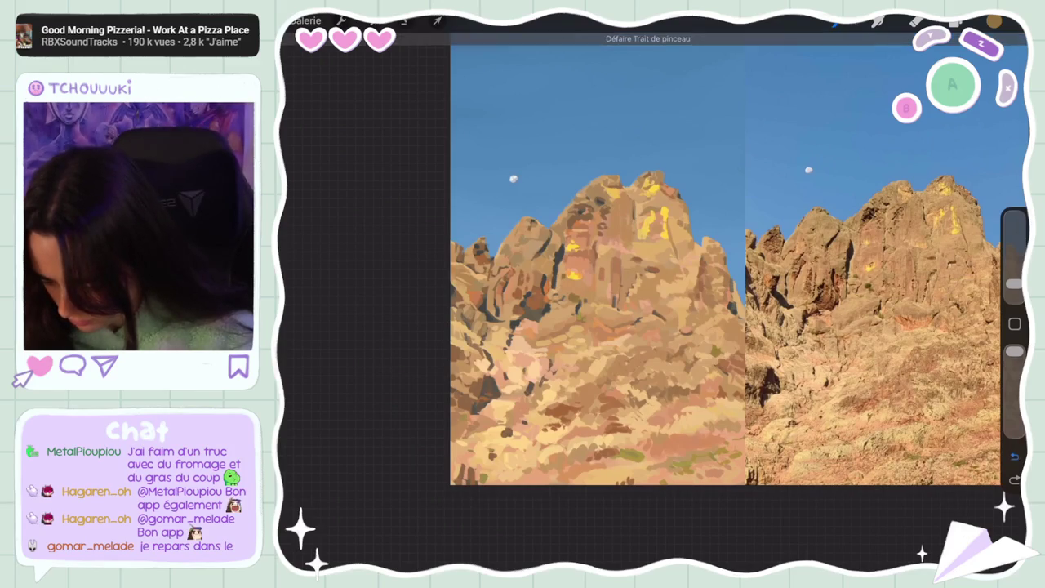
pyautogui.click(554, 289)
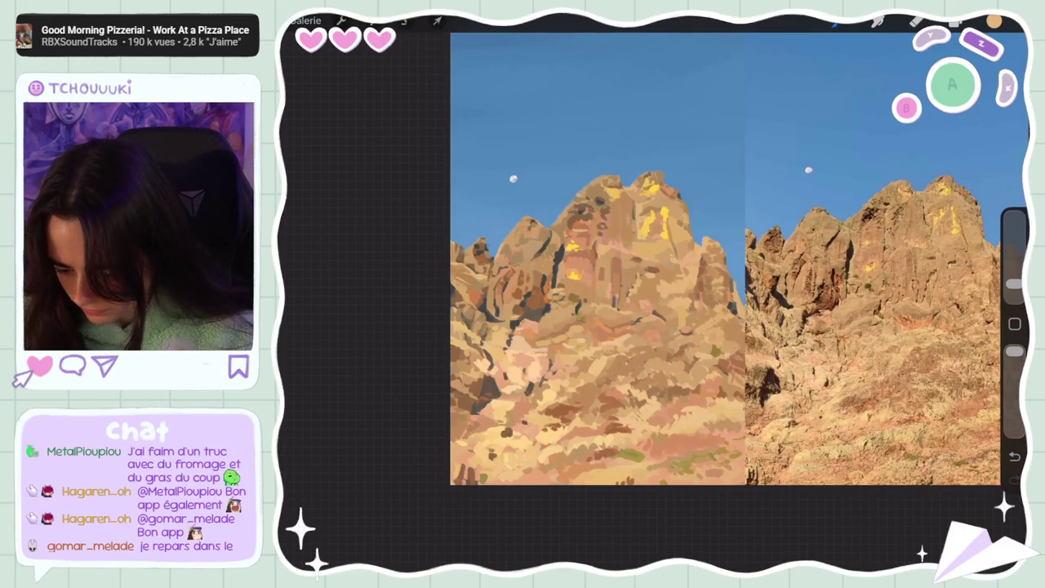
pyautogui.click(578, 234)
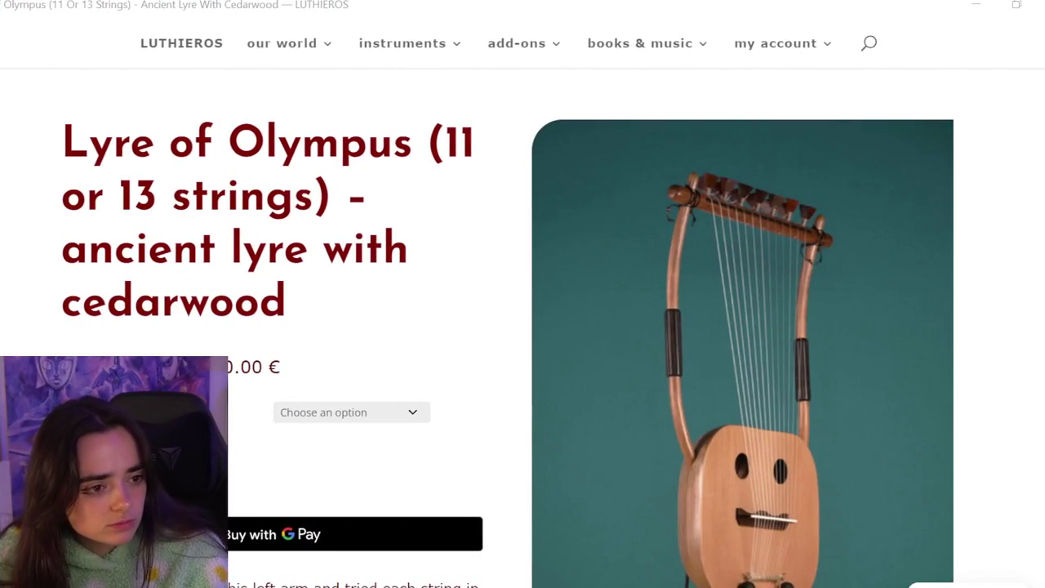
# - Scroll the Lyre of Olympus page through its photo grid to the 'Endorsed by the Best' section
pyautogui.scroll(-3, 769, 364)
pyautogui.scroll(-2, 526, 474)
pyautogui.scroll(3, 455, 433)
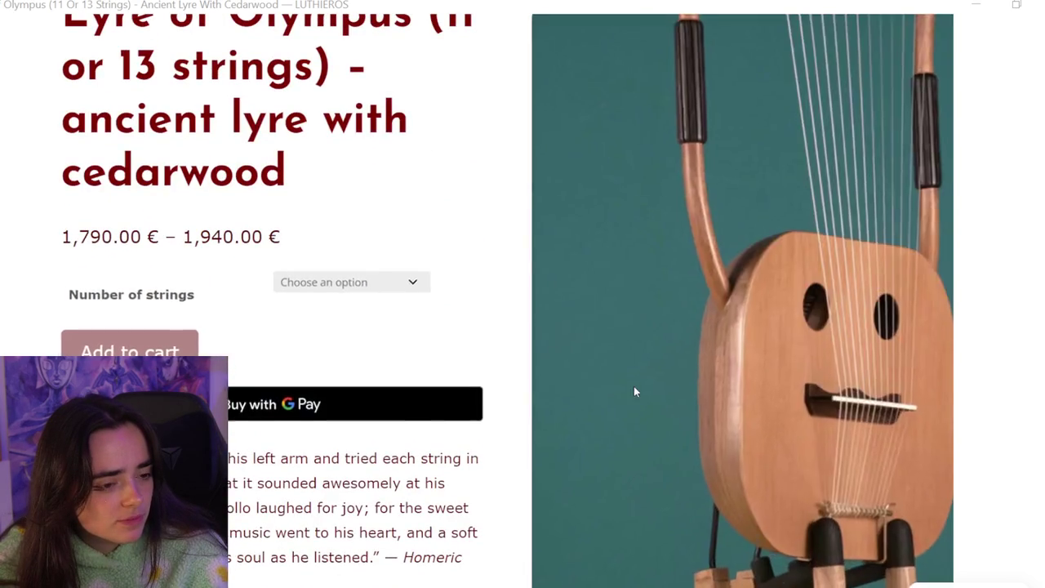
pyautogui.scroll(-3, 634, 392)
pyautogui.scroll(-2, 634, 392)
pyautogui.scroll(-3, 635, 391)
pyautogui.scroll(-1, 635, 391)
pyautogui.scroll(-3, 635, 391)
pyautogui.scroll(-1, 634, 391)
pyautogui.scroll(-3, 634, 391)
pyautogui.scroll(1, 634, 391)
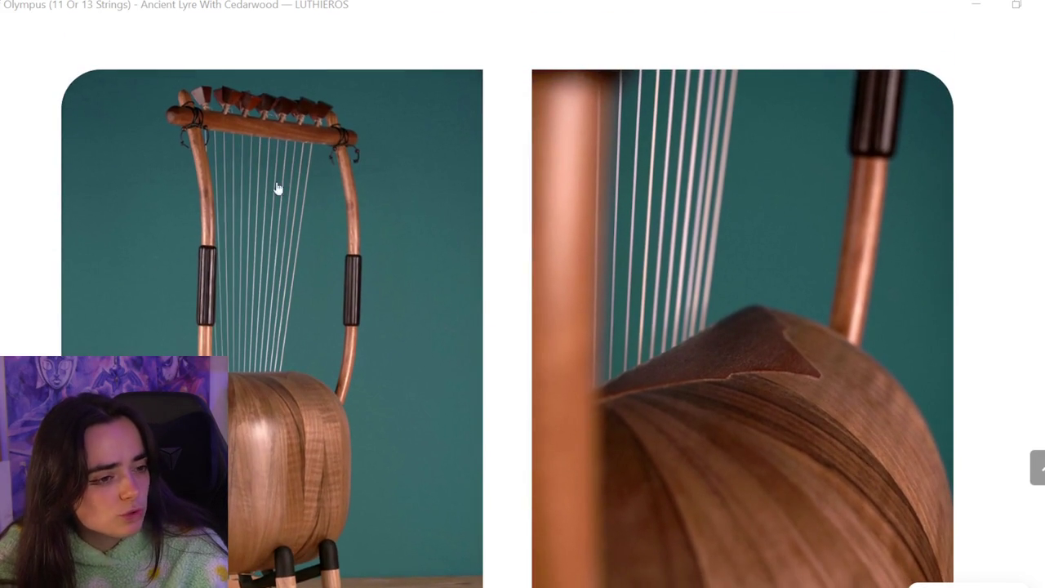
pyautogui.scroll(-1, 668, 414)
pyautogui.scroll(-1, 668, 413)
pyautogui.scroll(-2, 667, 414)
pyautogui.scroll(-1, 666, 415)
pyautogui.scroll(-1, 666, 415)
pyautogui.scroll(-2, 666, 415)
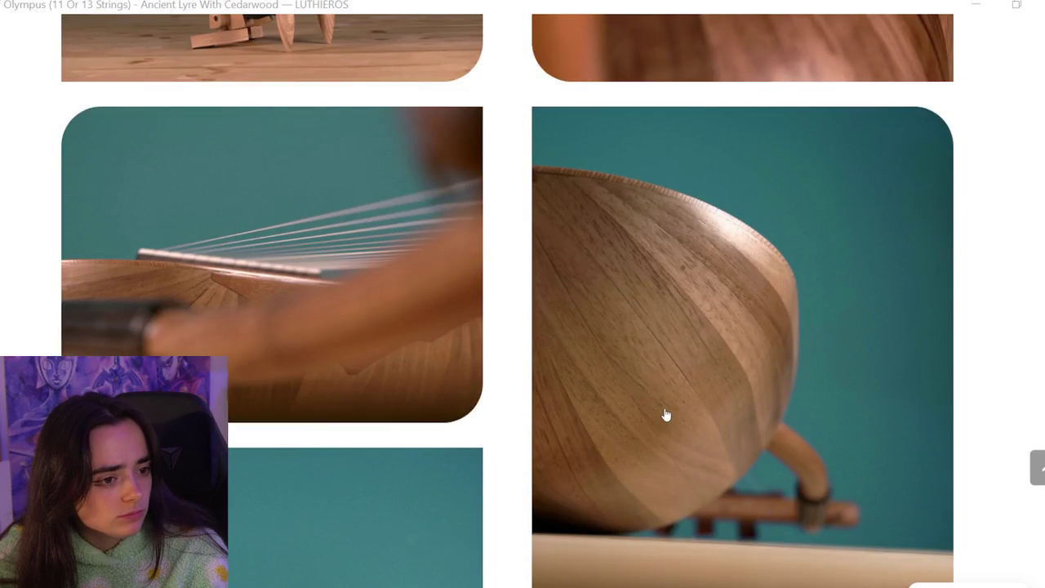
pyautogui.scroll(-1, 666, 415)
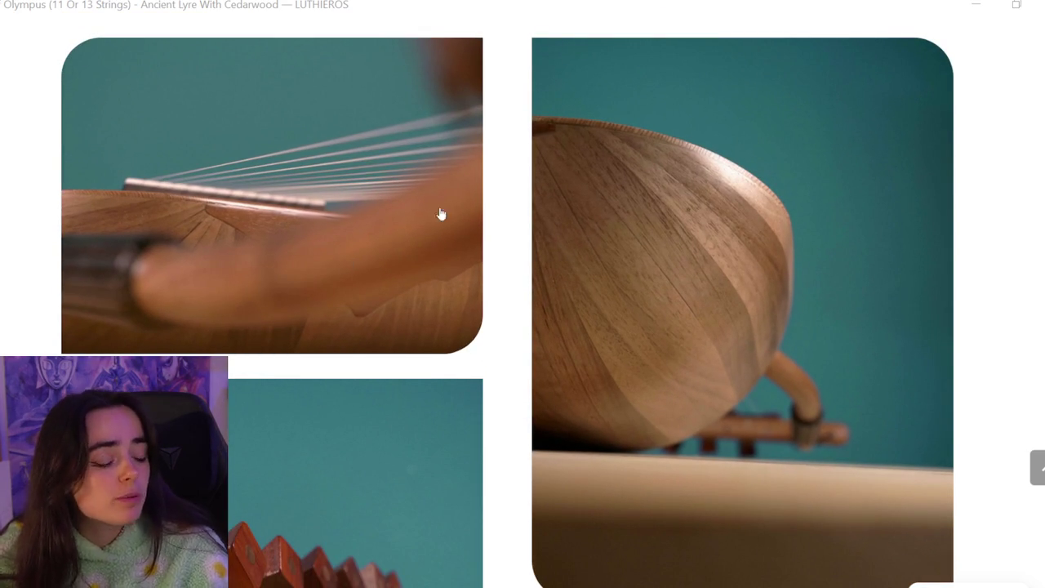
pyautogui.scroll(-3, 396, 280)
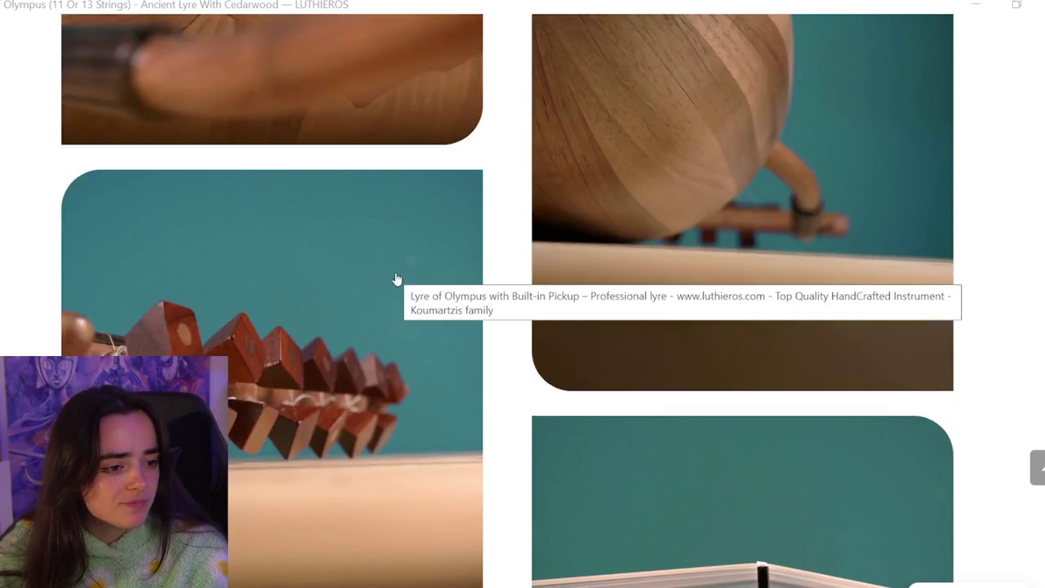
pyautogui.scroll(-1, 376, 347)
pyautogui.scroll(-1, 374, 342)
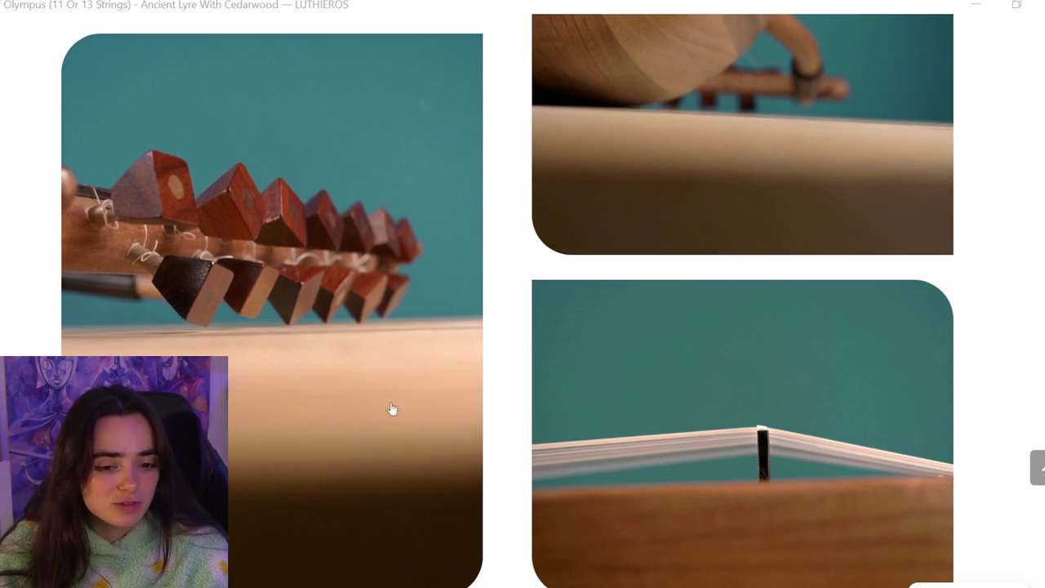
pyautogui.scroll(-1, 487, 326)
pyautogui.scroll(-1, 487, 326)
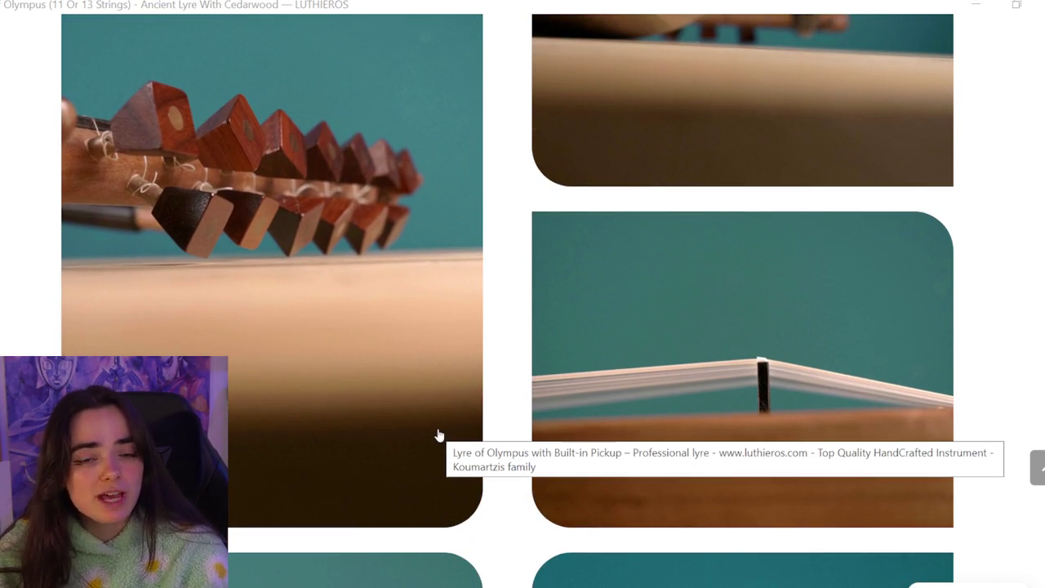
pyautogui.scroll(-3, 490, 439)
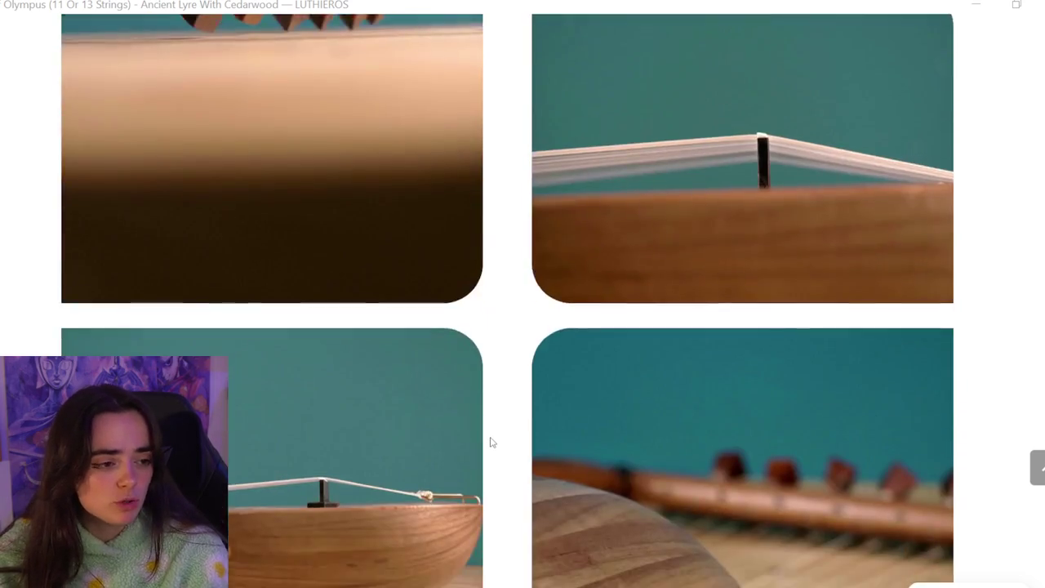
pyautogui.scroll(-3, 491, 442)
pyautogui.scroll(-3, 491, 441)
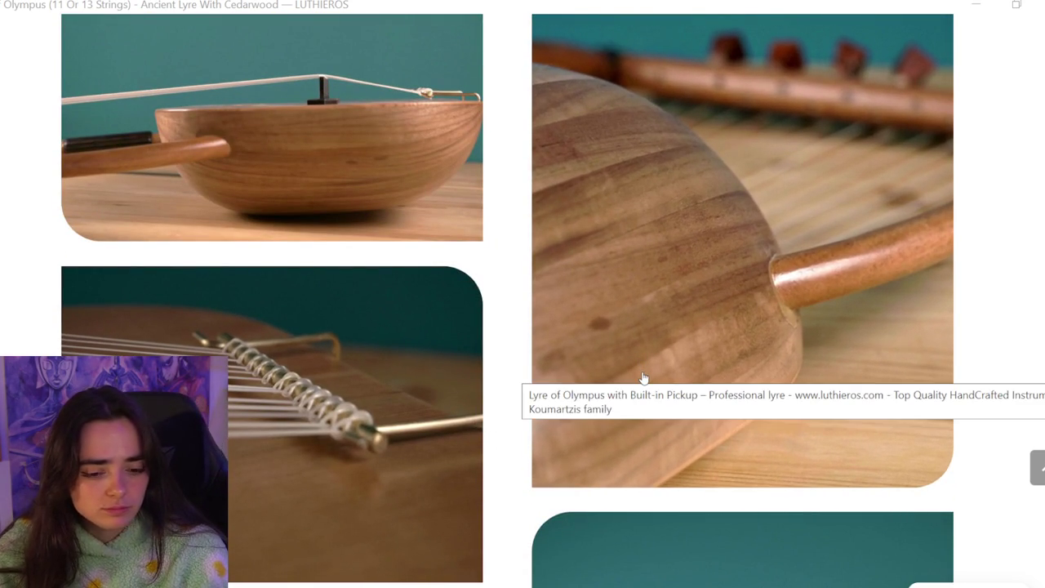
pyautogui.scroll(-1, 643, 378)
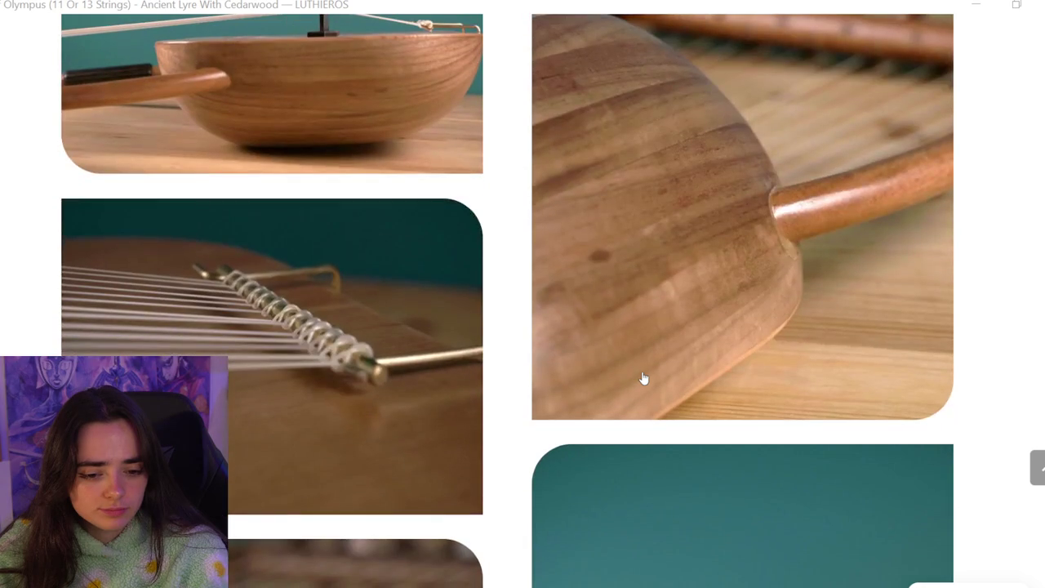
pyautogui.scroll(-2, 643, 378)
pyautogui.scroll(-2, 644, 378)
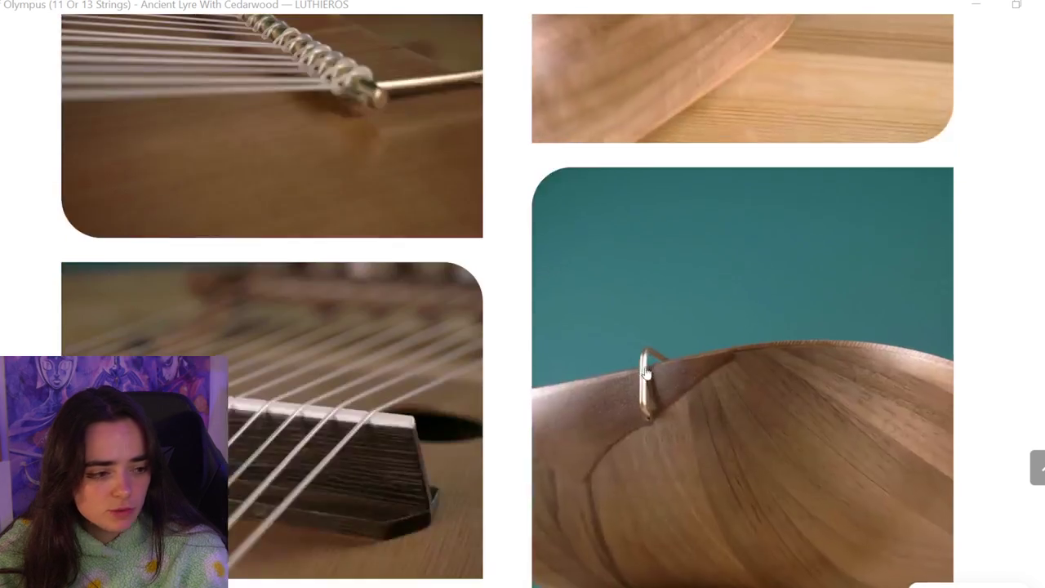
pyautogui.scroll(-3, 644, 375)
pyautogui.scroll(-3, 645, 374)
pyautogui.scroll(-3, 645, 374)
pyautogui.scroll(-3, 645, 373)
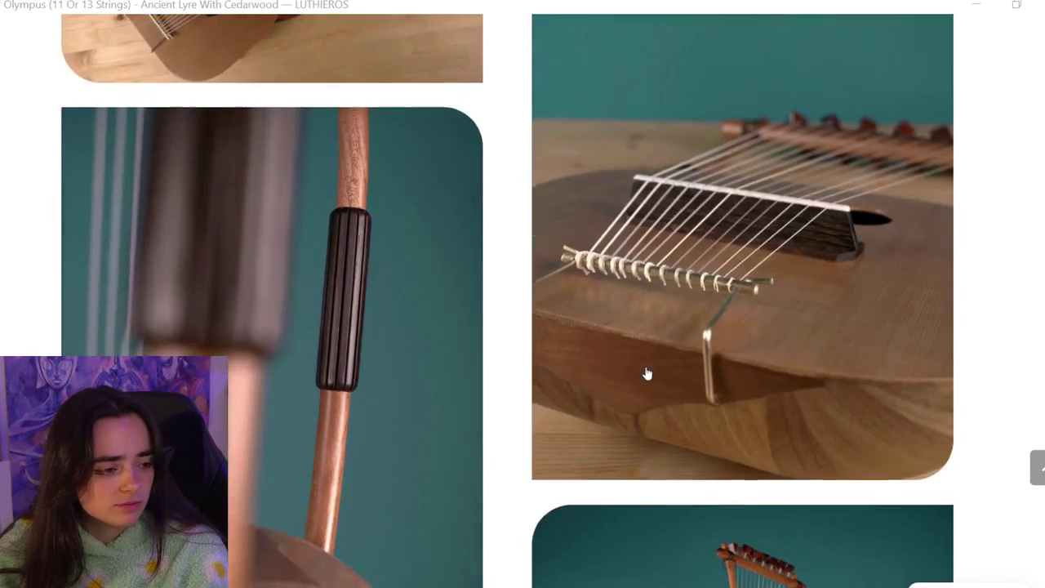
pyautogui.scroll(-4, 645, 373)
pyautogui.scroll(-4, 647, 373)
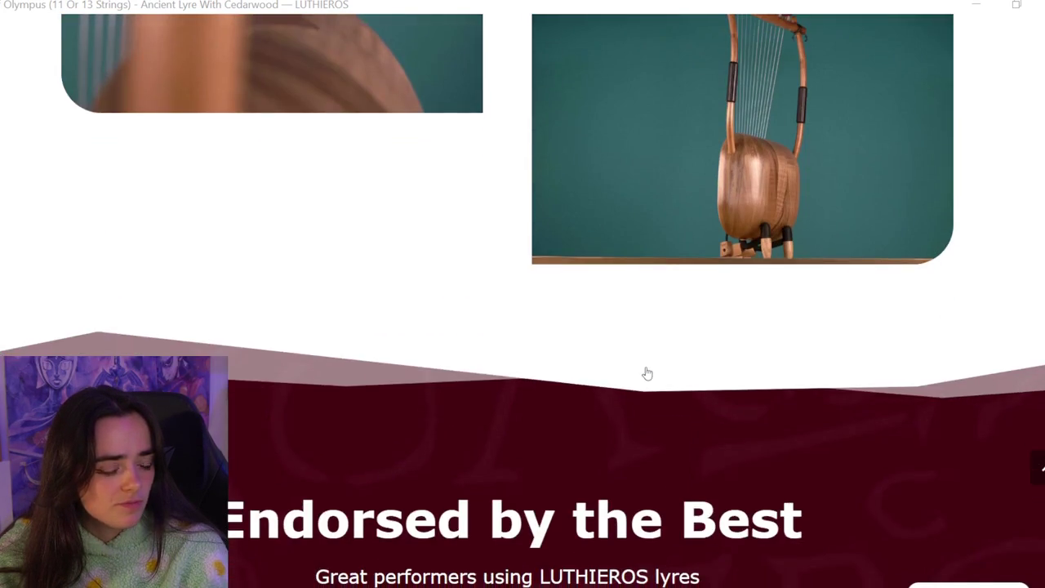
# - Scroll through the rest of the LUTHIEROS page, then return to the Procreate painting and reference
pyautogui.scroll(-3, 647, 372)
pyautogui.scroll(-5, 647, 372)
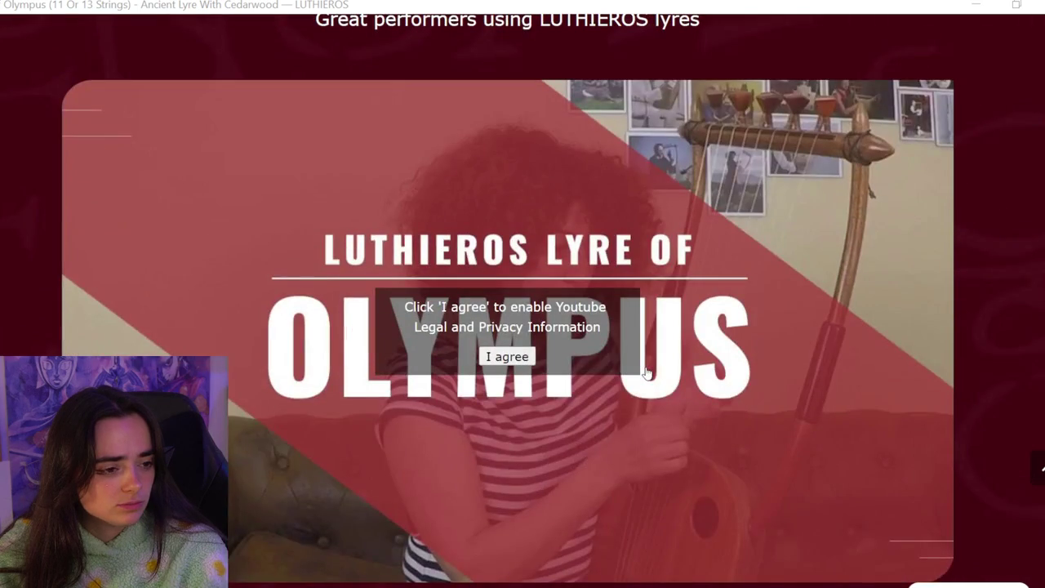
pyautogui.scroll(-3, 647, 373)
pyautogui.scroll(-1, 646, 373)
pyautogui.scroll(-2, 646, 373)
pyautogui.scroll(-4, 646, 373)
pyautogui.scroll(-3, 647, 374)
pyautogui.scroll(-2, 647, 373)
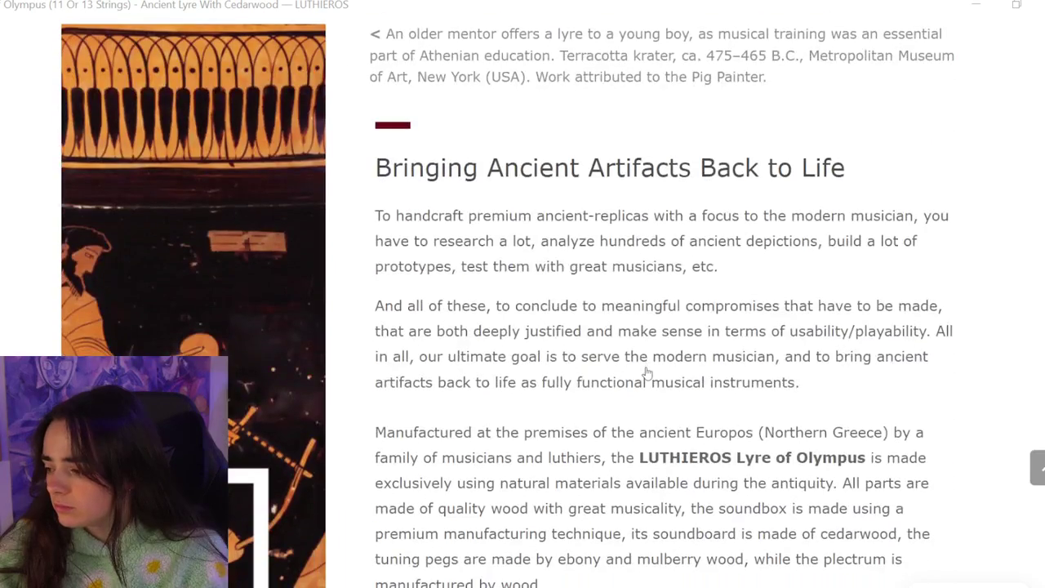
pyautogui.scroll(-2, 647, 373)
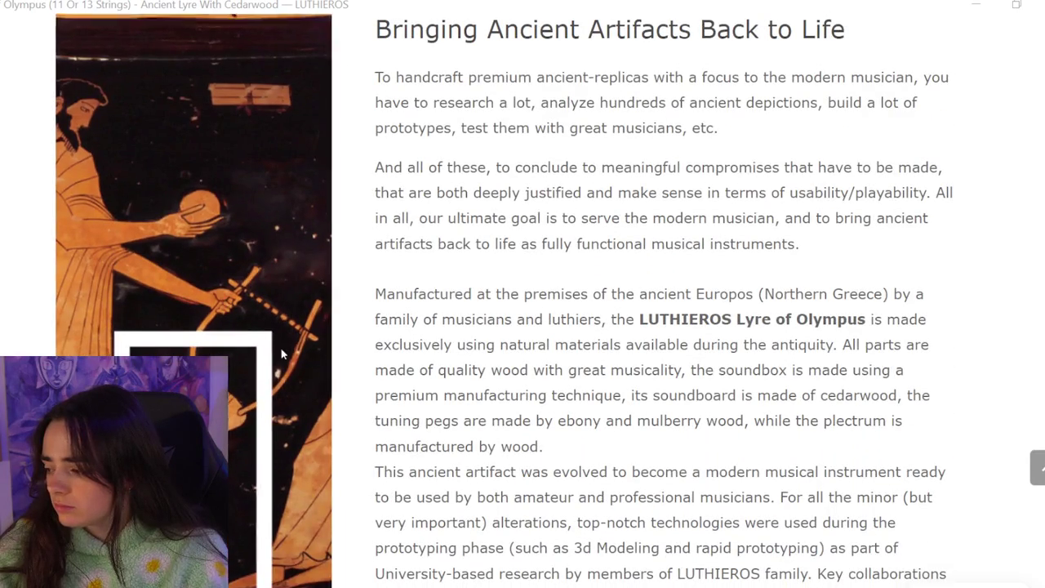
pyautogui.scroll(-2, 265, 339)
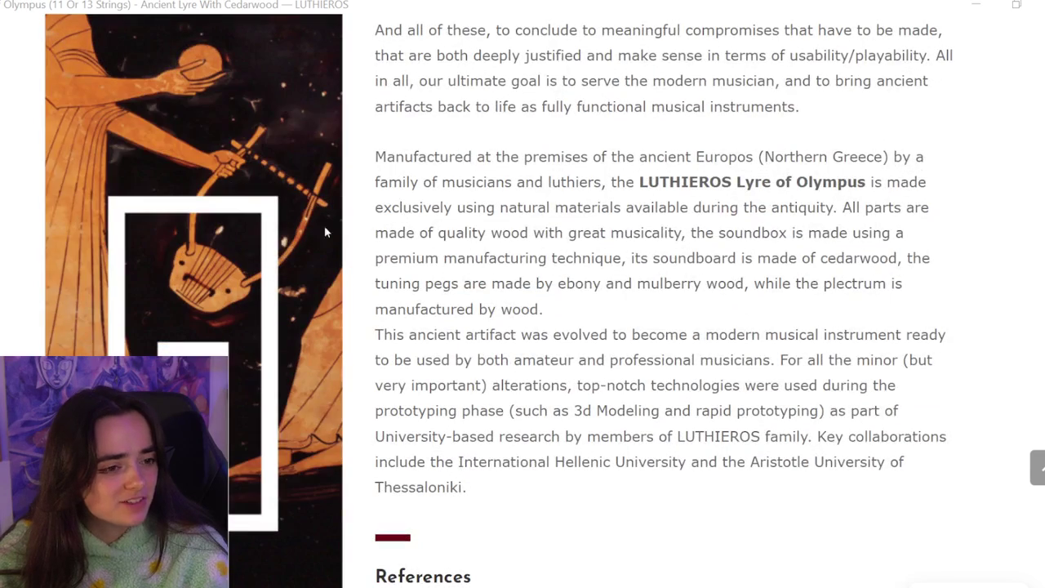
pyautogui.scroll(-3, 604, 310)
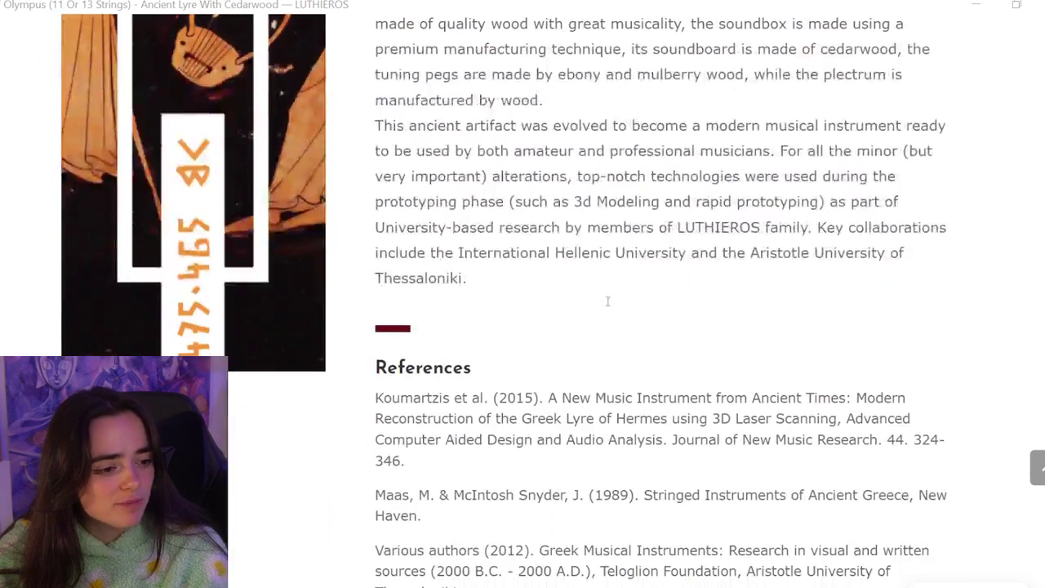
pyautogui.scroll(-5, 787, 415)
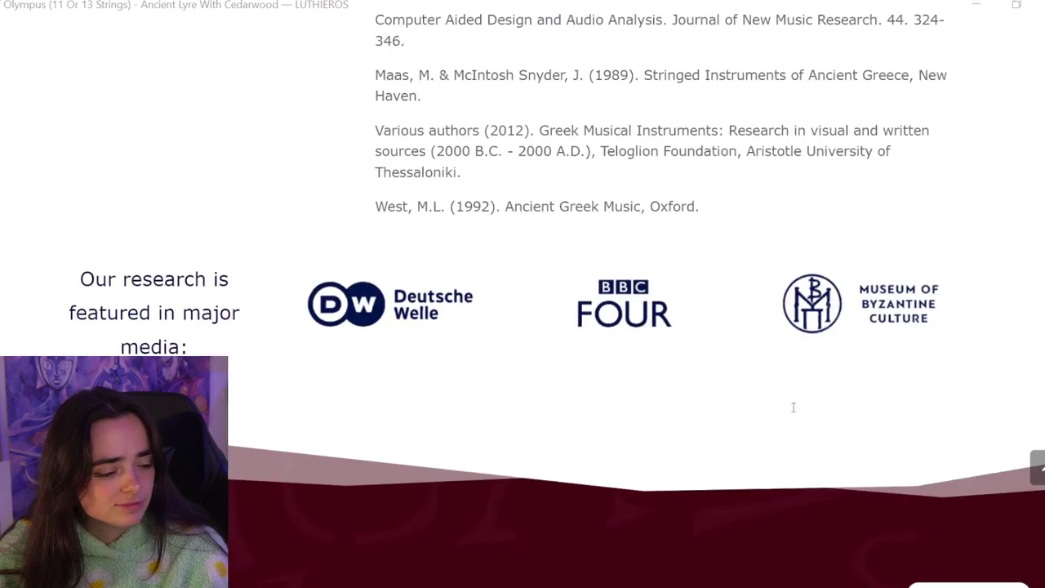
pyautogui.scroll(3, 792, 408)
pyautogui.scroll(3, 780, 403)
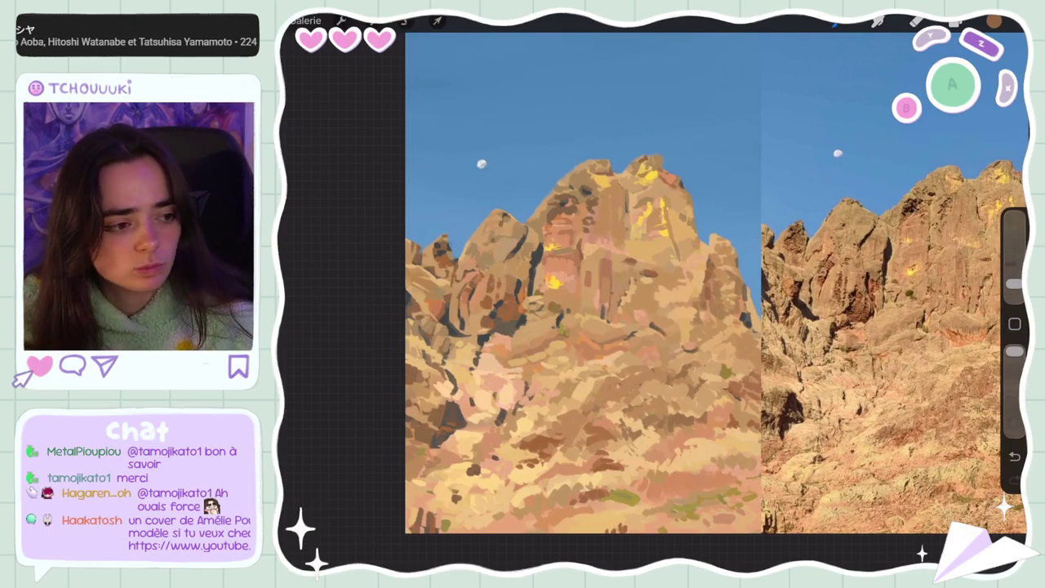
# - Zoom the canvas and undo the last brush stroke on the mountain painting
pyautogui.scroll(-2, 678, 286)
pyautogui.scroll(-1, 670, 277)
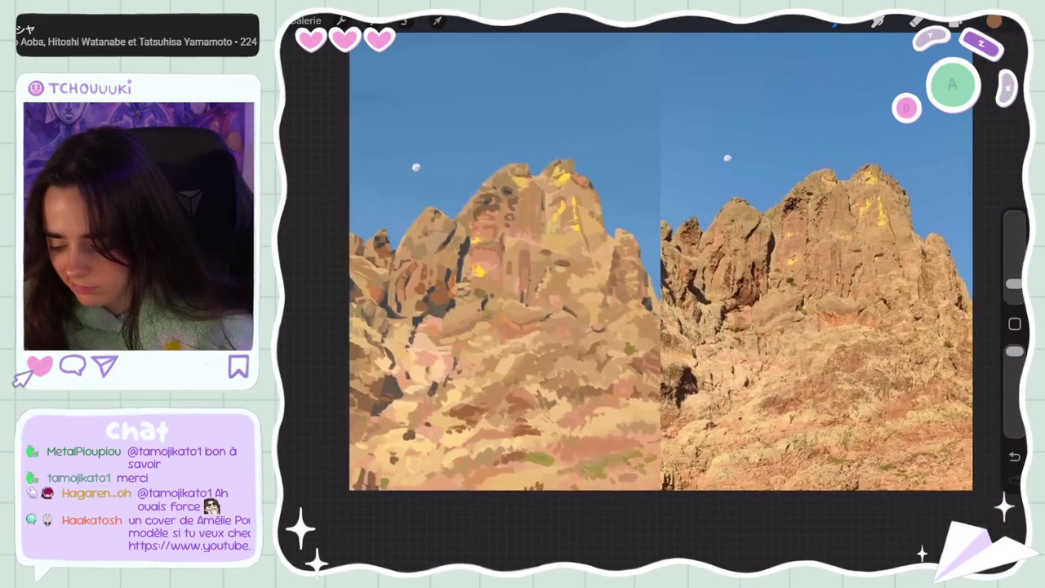
pyautogui.hotkey('ctrl', 'z')
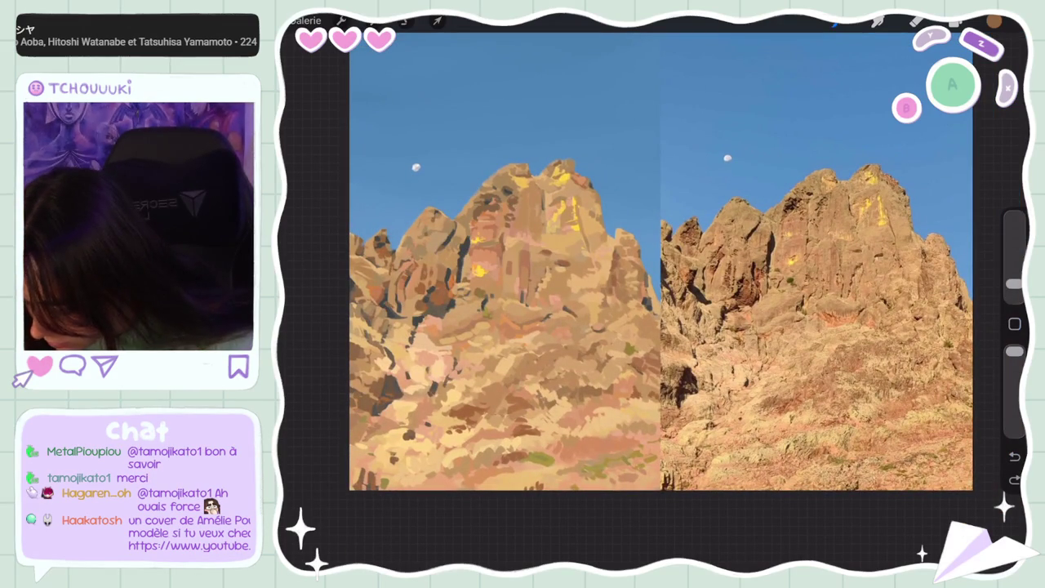
# - Sample several rock shades from the left painting's rocks, then undo the latest stroke
pyautogui.click(398, 316)
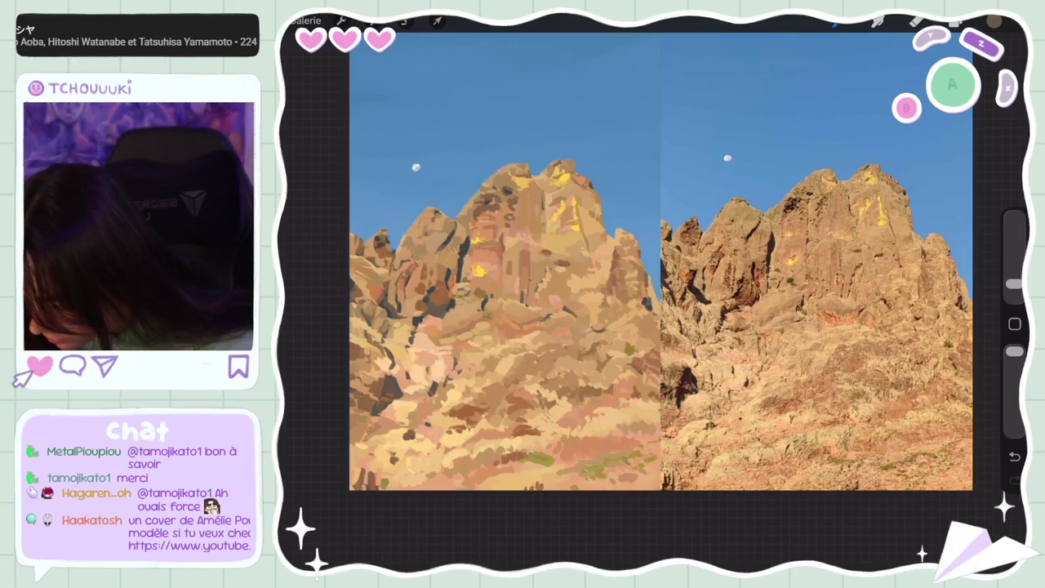
pyautogui.click(384, 302)
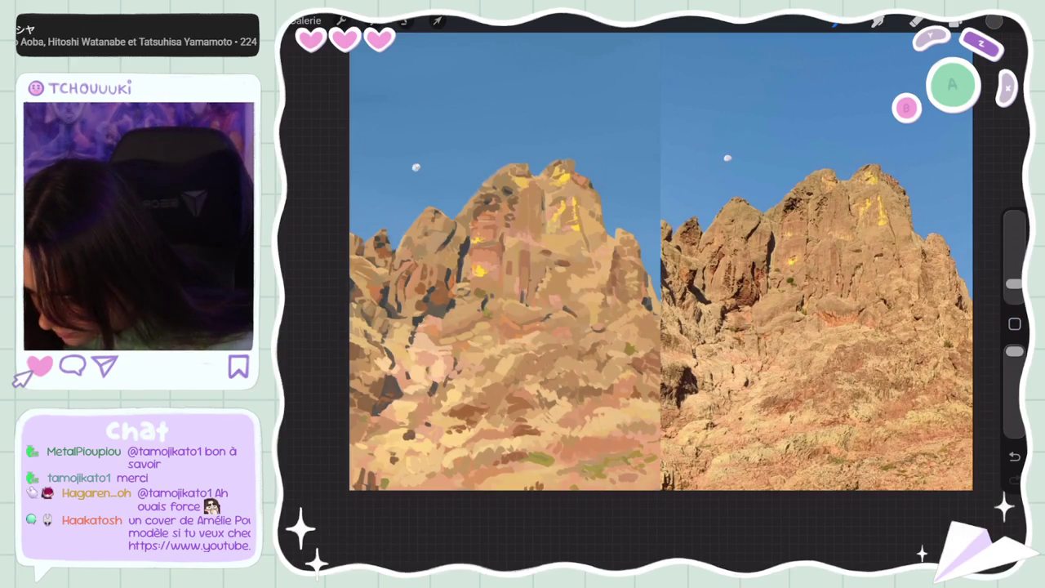
pyautogui.click(368, 299)
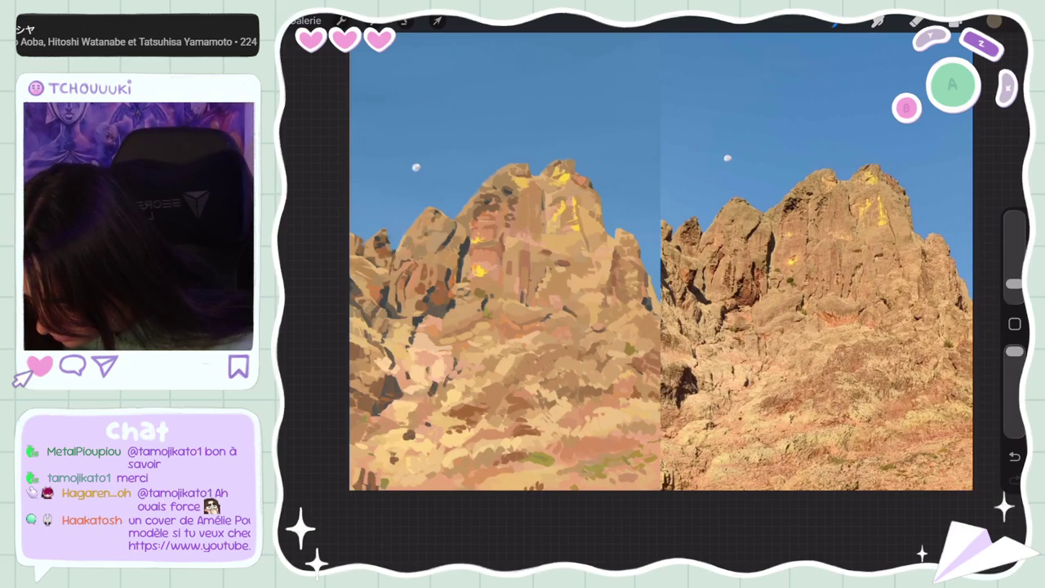
pyautogui.click(382, 302)
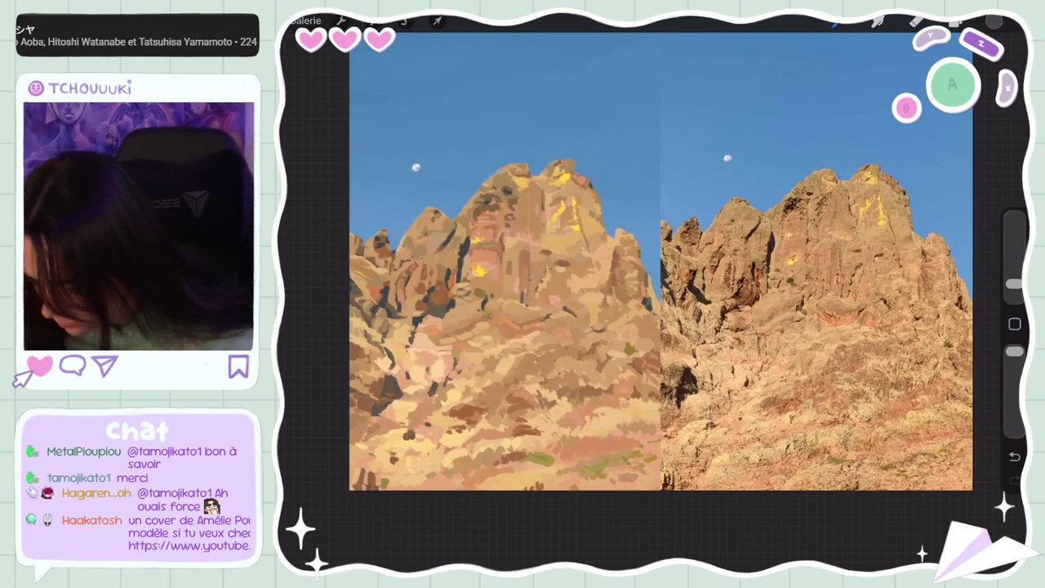
pyautogui.click(376, 302)
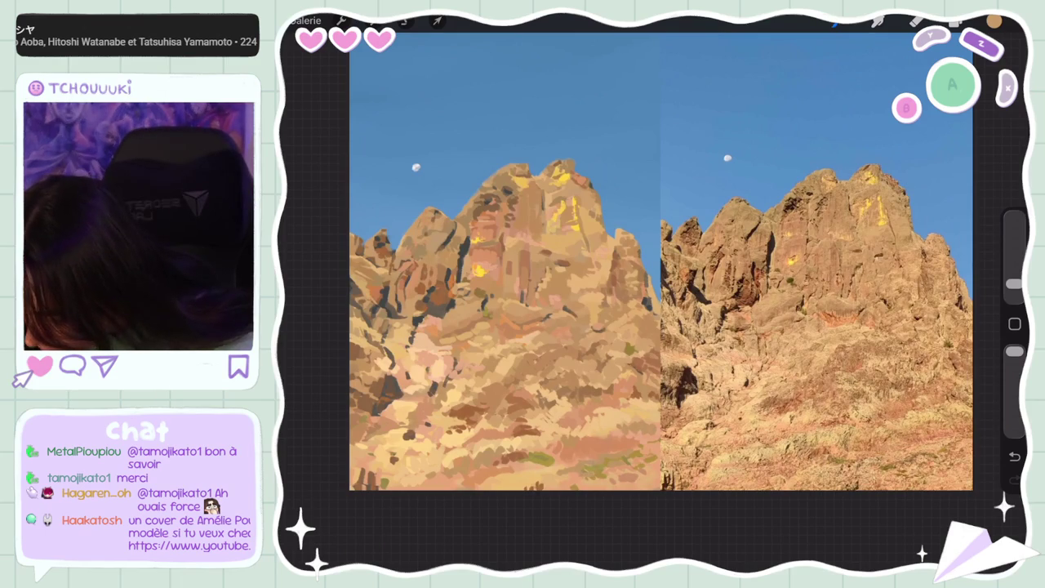
pyautogui.moveTo(377, 318); pyautogui.dragTo(354, 354)
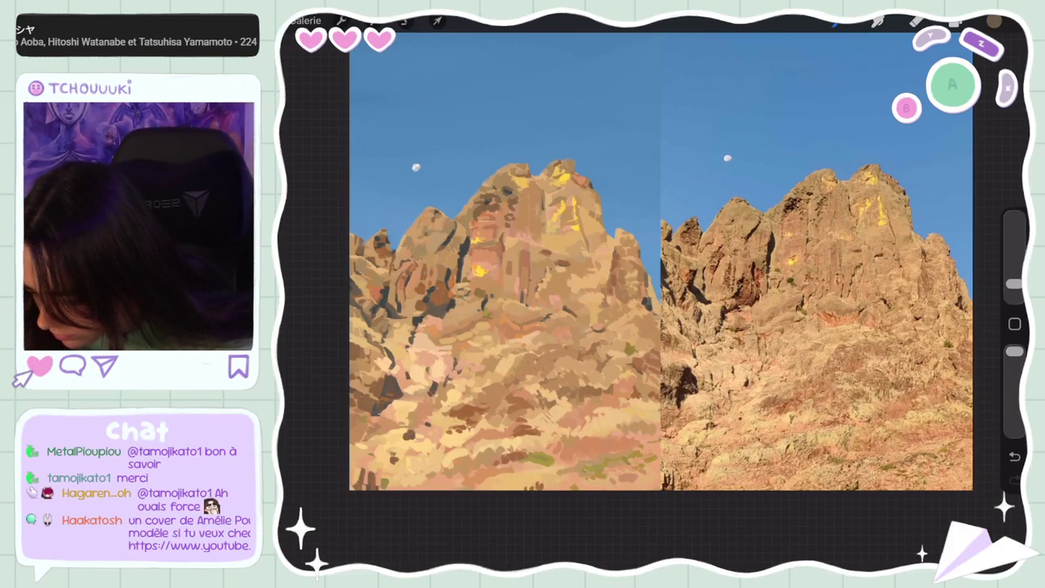
pyautogui.hotkey('ctrl', 'z')
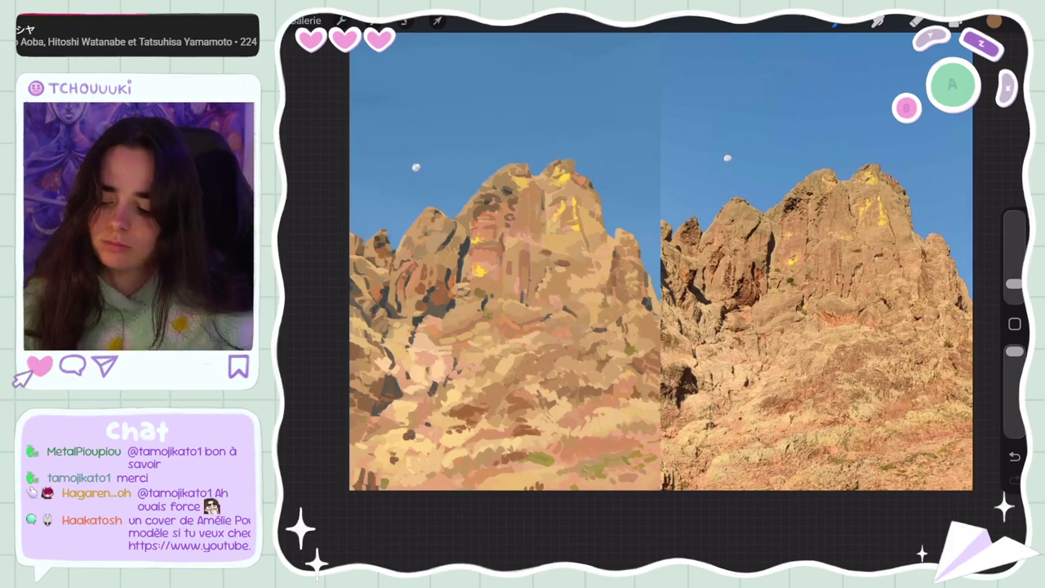
pyautogui.scroll(-3, 639, 294)
pyautogui.scroll(-2, 639, 294)
pyautogui.scroll(-3, 639, 327)
pyautogui.scroll(-1, 639, 341)
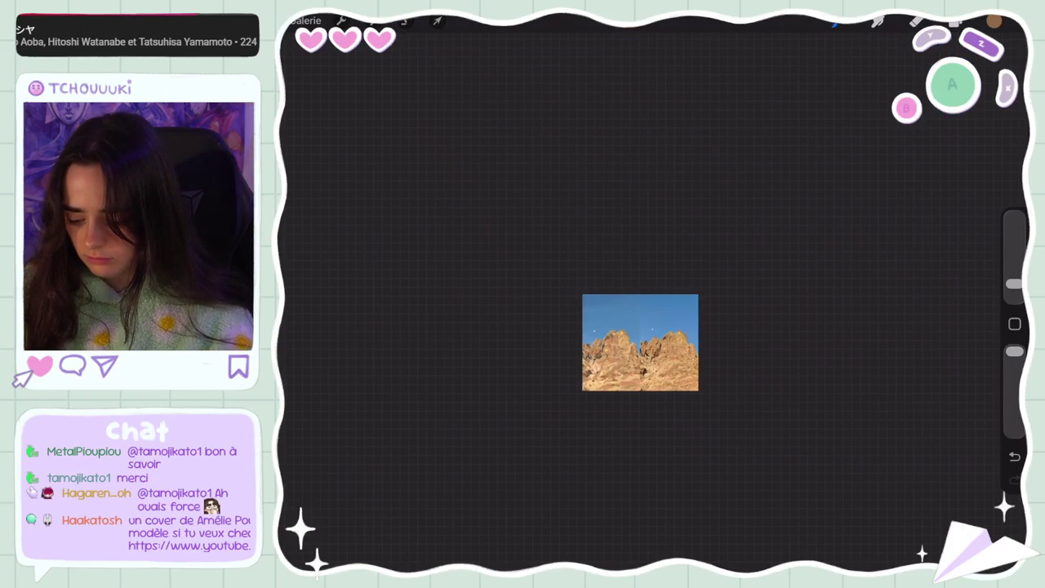
pyautogui.scroll(5, 640, 342)
pyautogui.scroll(1, 682, 261)
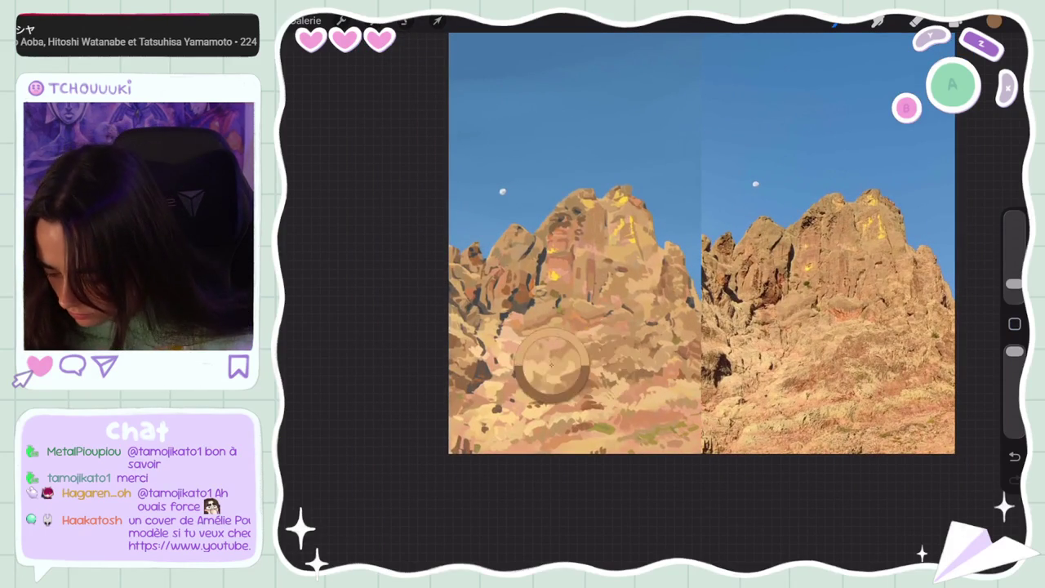
pyautogui.scroll(-5, 693, 340)
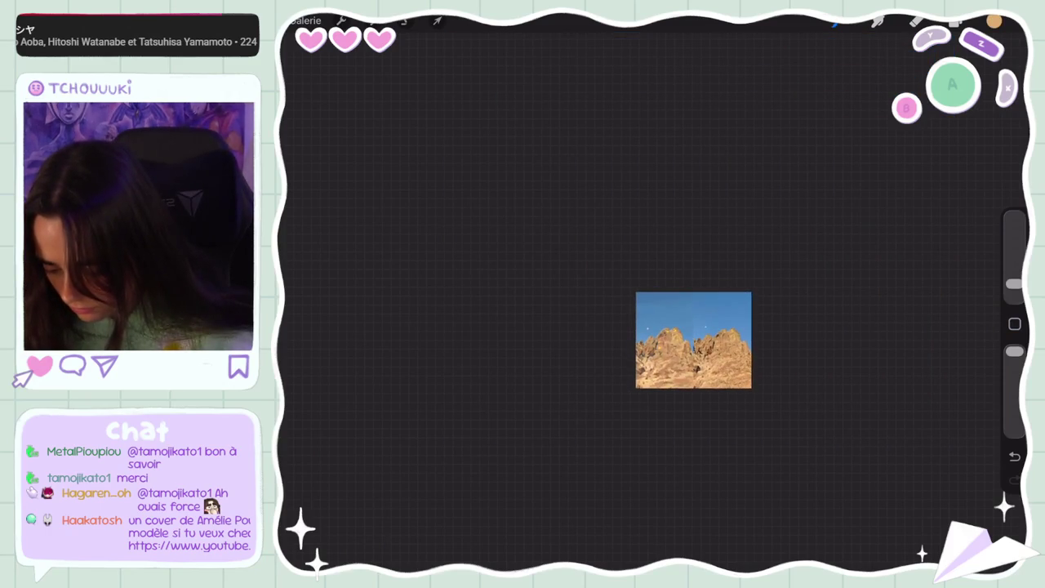
pyautogui.scroll(2, 693, 339)
pyautogui.scroll(3, 693, 339)
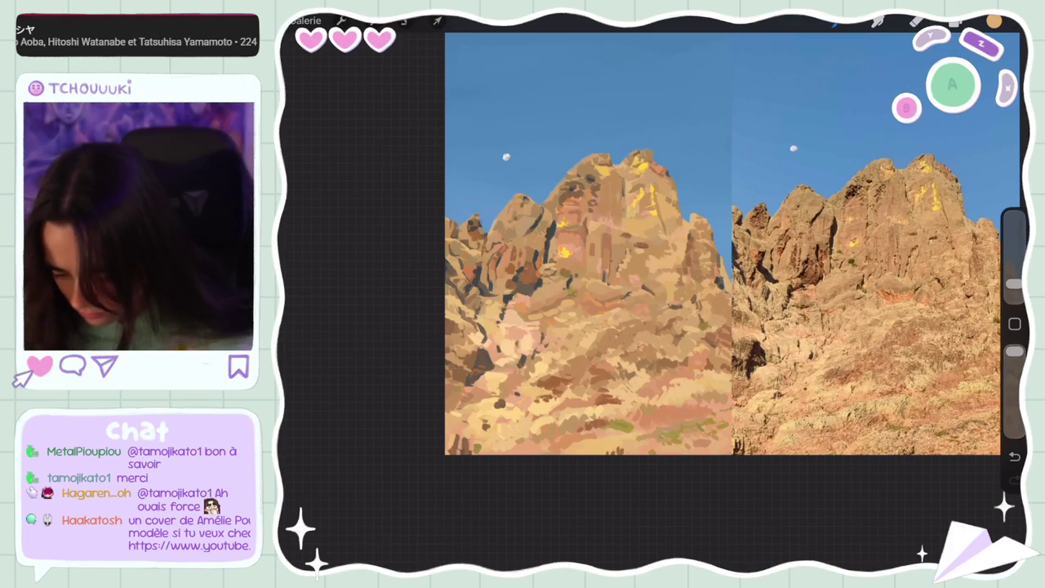
pyautogui.scroll(-2, 687, 227)
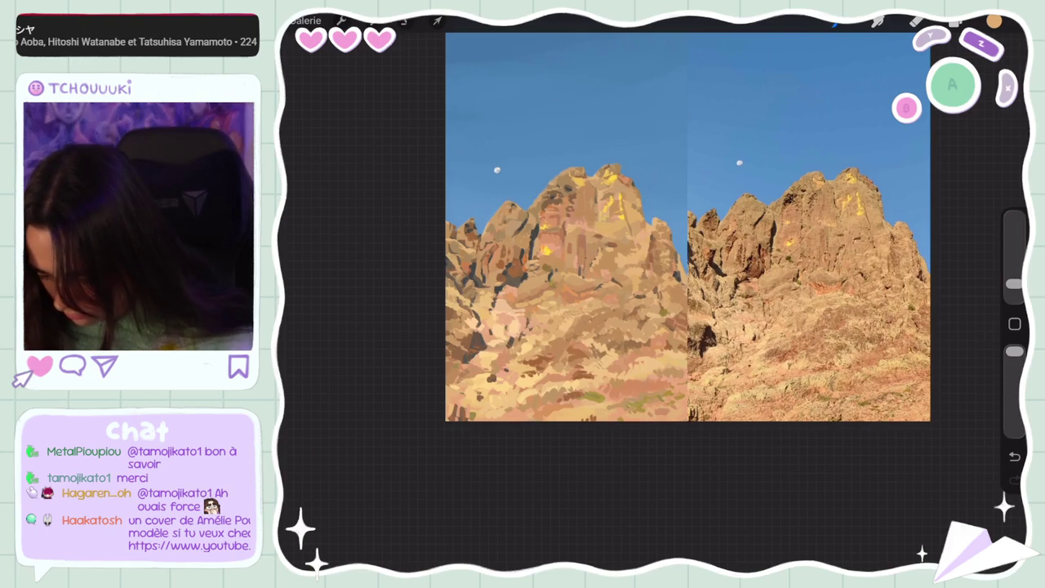
# - Eyedrop a rock colour from the left painting's lower rocks
pyautogui.click(1014, 351)
pyautogui.click(525, 347)
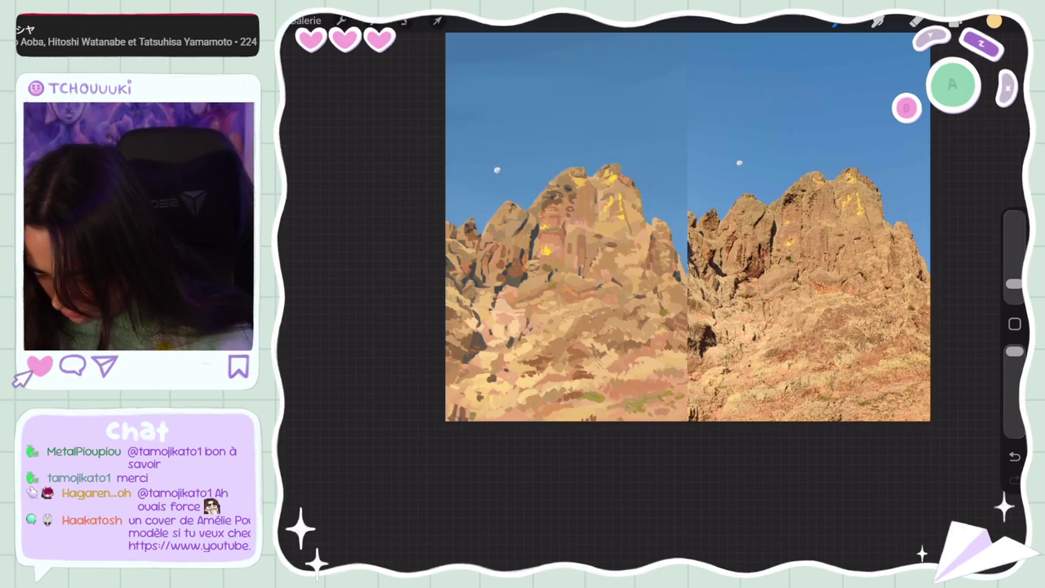
pyautogui.click(513, 362)
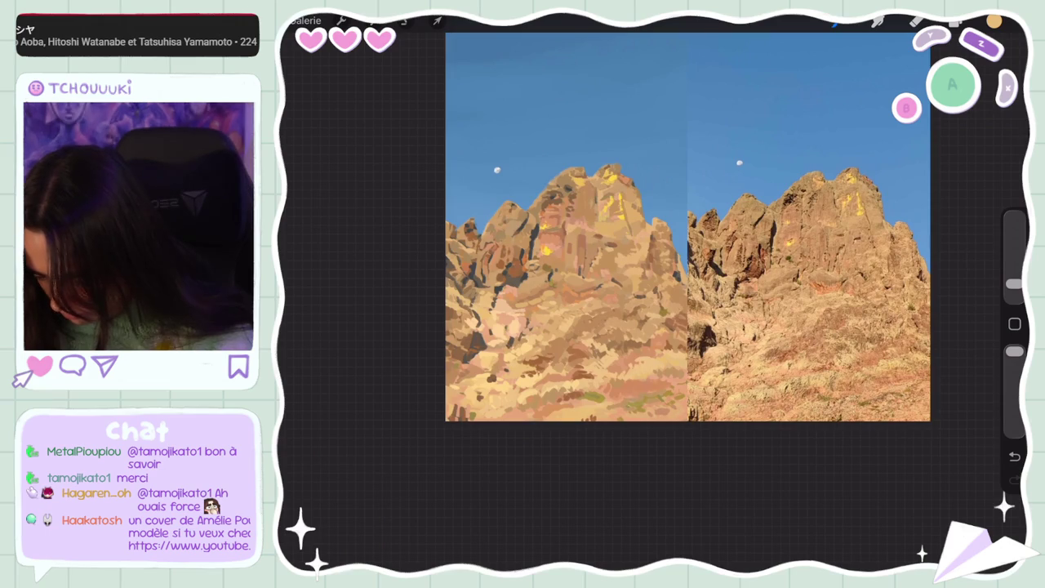
pyautogui.click(1014, 351)
pyautogui.click(506, 365)
# - Check the picked colour in the Couleurs panel, then brush a stroke across the lower rocks
pyautogui.click(993, 21)
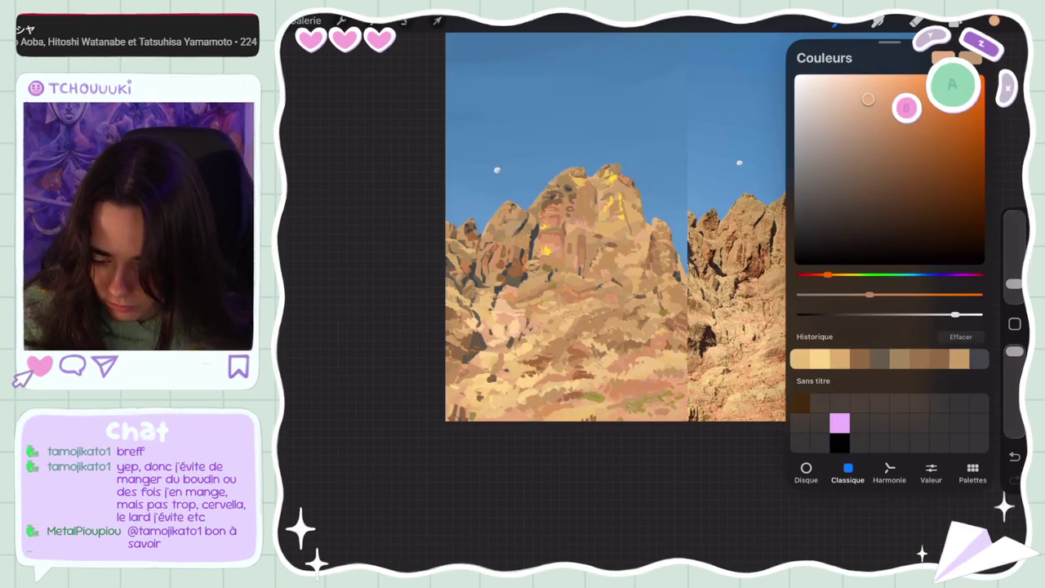
pyautogui.click(993, 22)
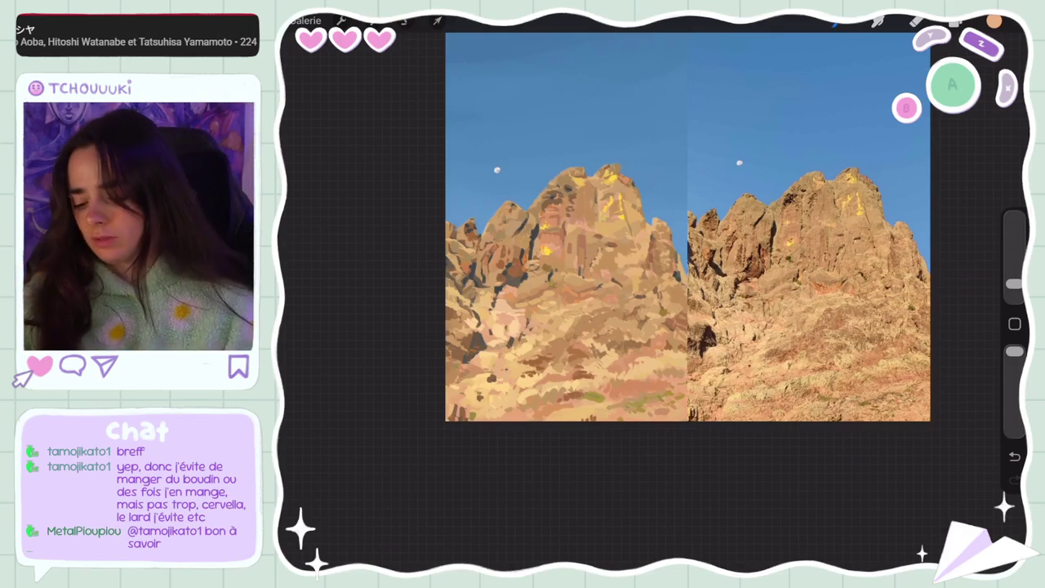
pyautogui.click(503, 352)
pyautogui.moveTo(504, 352); pyautogui.dragTo(572, 351)
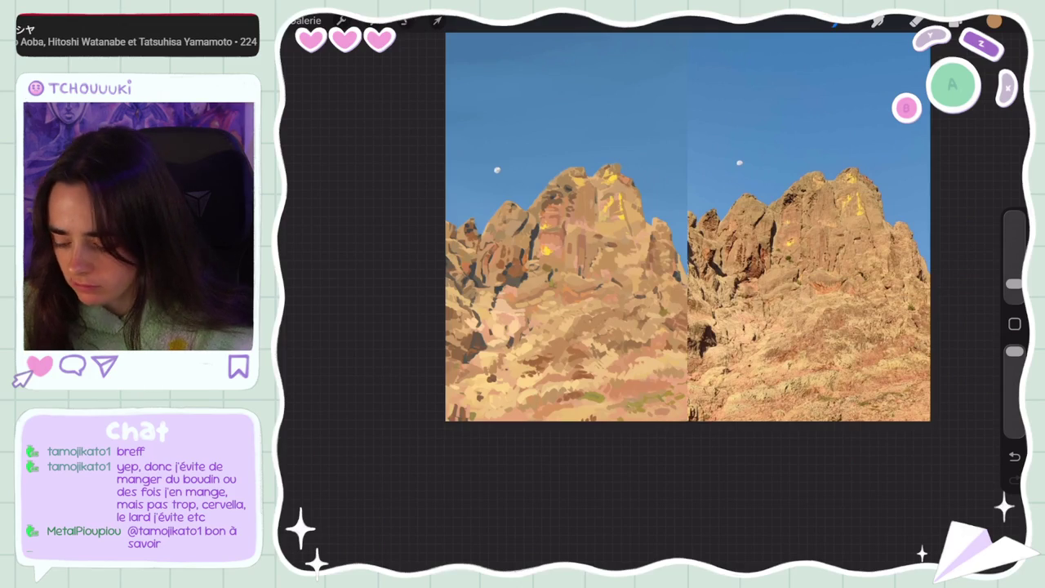
# - Zoom and rotate the canvas while sampling a grey tone from the painted rocks
pyautogui.scroll(2, 735, 229)
pyautogui.moveTo(526, 317); pyautogui.dragTo(483, 249)
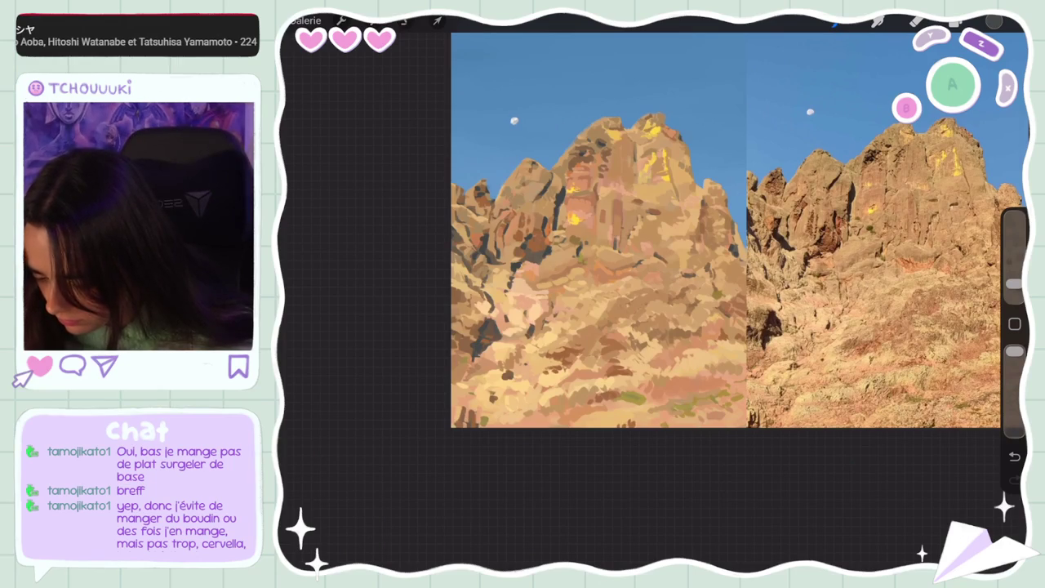
pyautogui.scroll(-5, 739, 228)
pyautogui.scroll(-3, 690, 326)
pyautogui.scroll(-1, 690, 327)
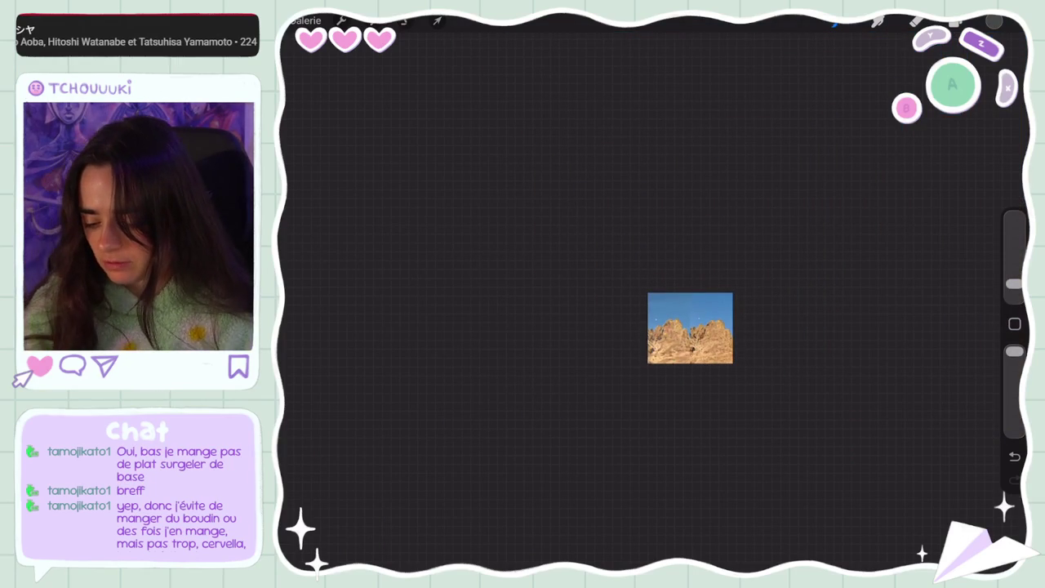
pyautogui.scroll(1, 691, 329)
pyautogui.scroll(4, 702, 323)
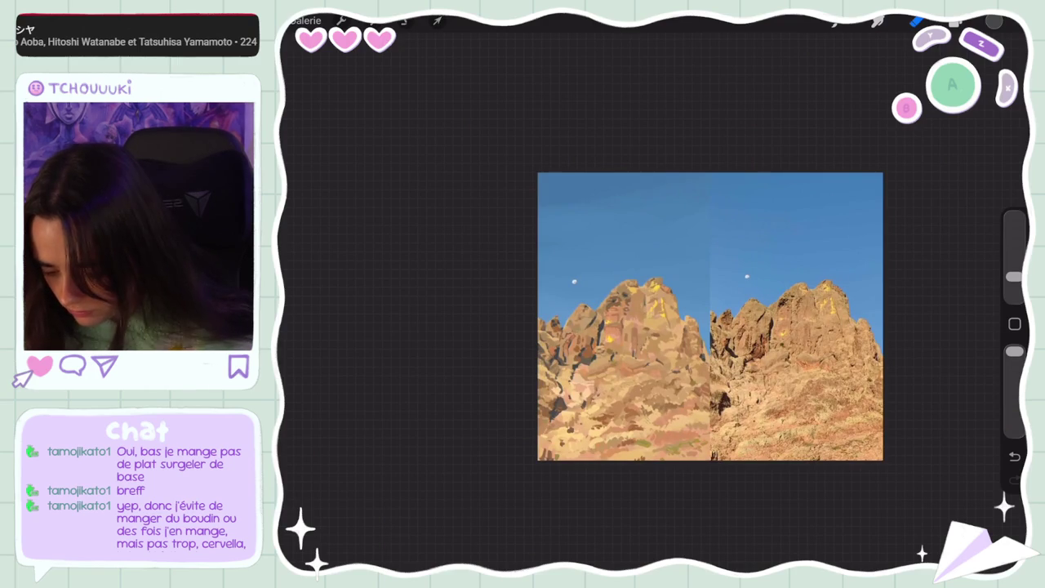
pyautogui.scroll(1, 714, 314)
pyautogui.scroll(1, 722, 307)
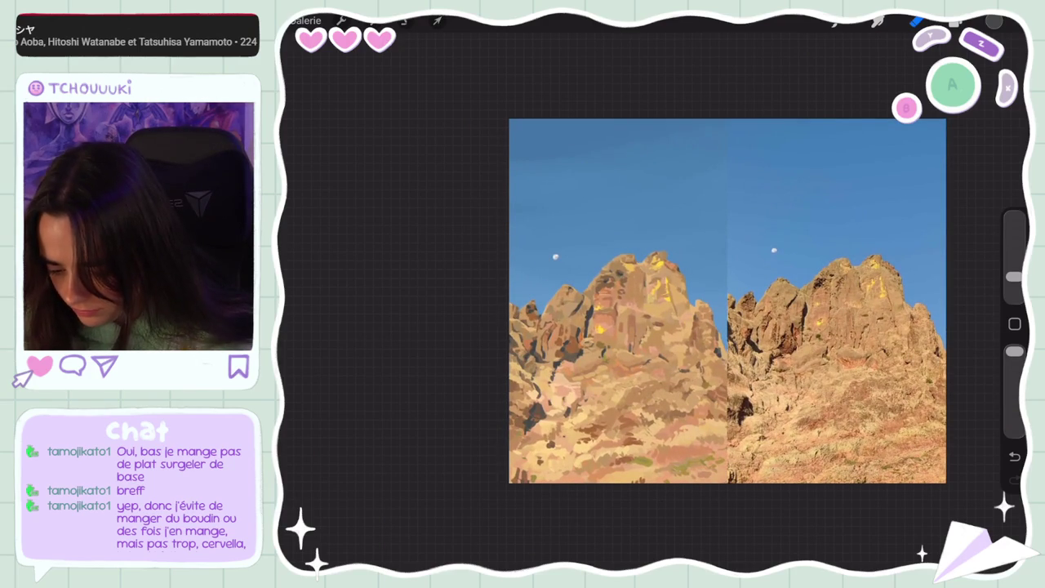
# - Glance at the Calque 3 layer options, eyedrop an orange, and return the study upright and whole
pyautogui.click(955, 21)
pyautogui.click(870, 171)
pyautogui.click(889, 57)
pyautogui.click(955, 21)
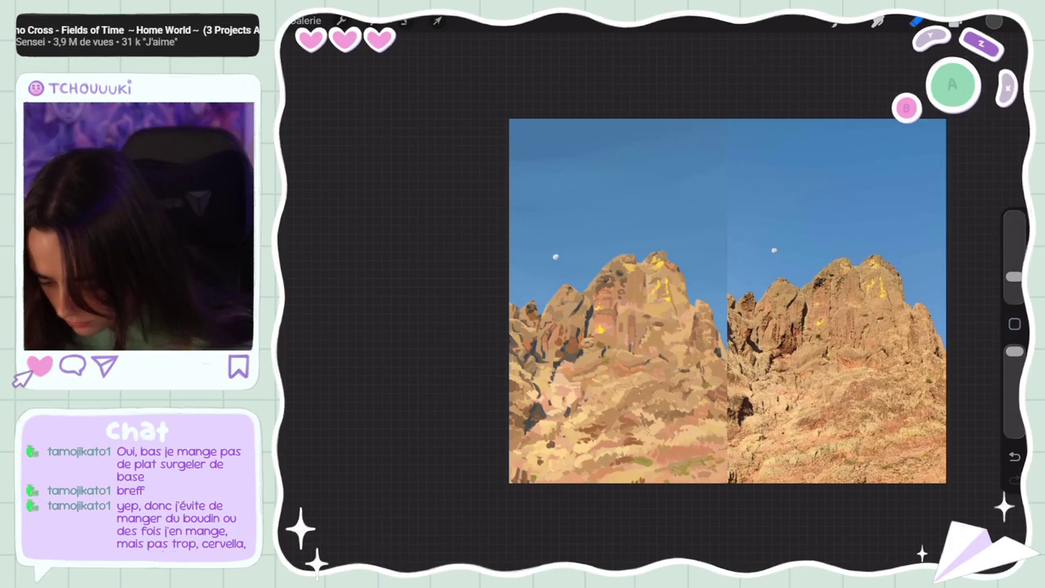
pyautogui.scroll(2, 726, 302)
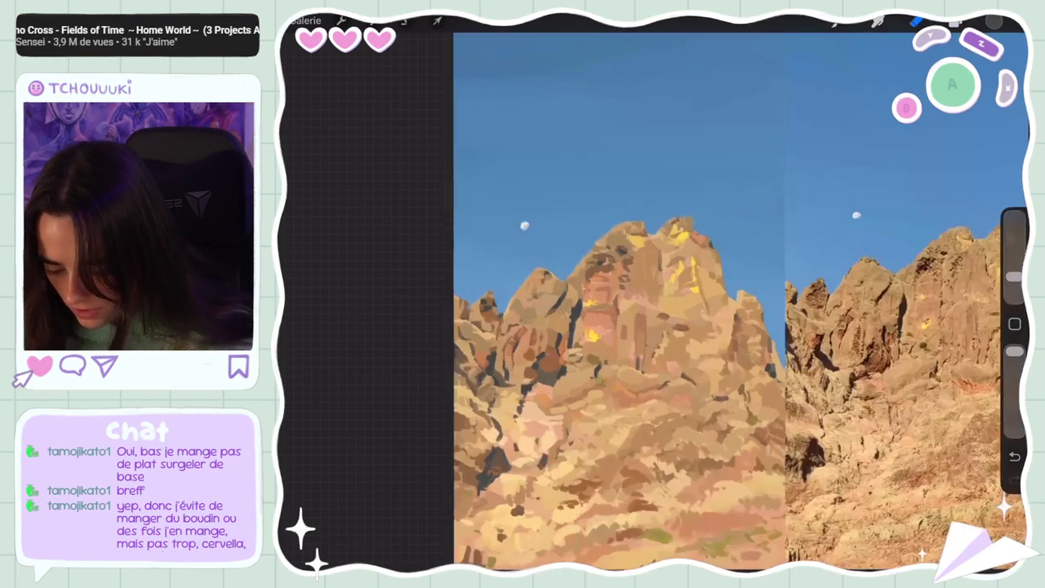
pyautogui.moveTo(479, 334); pyautogui.dragTo(525, 285)
pyautogui.scroll(-1, 724, 282)
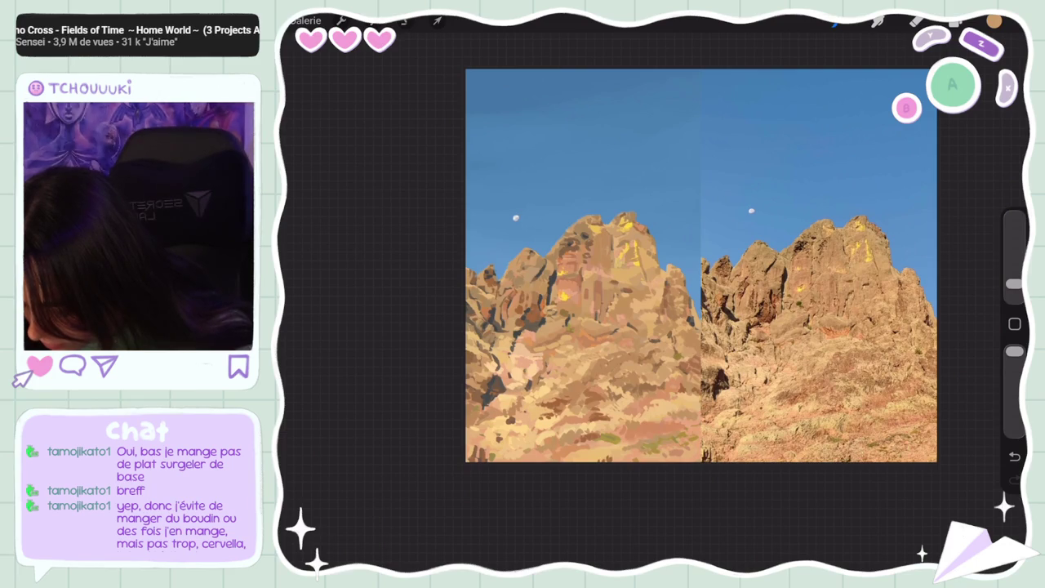
# - Sample several colours from the painted rocks and toggle between Eraser and Brush
pyautogui.click(509, 280)
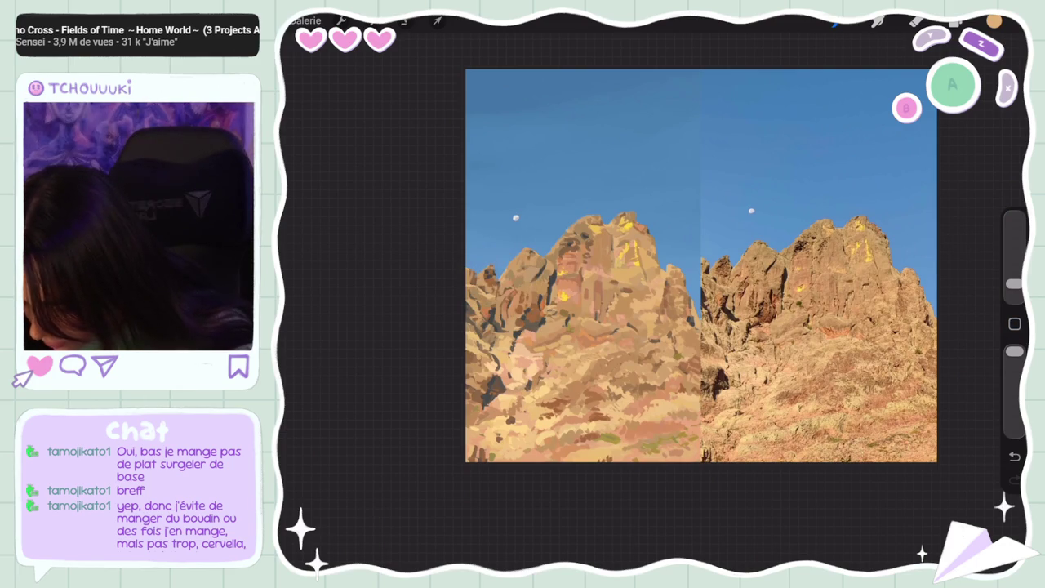
pyautogui.click(511, 272)
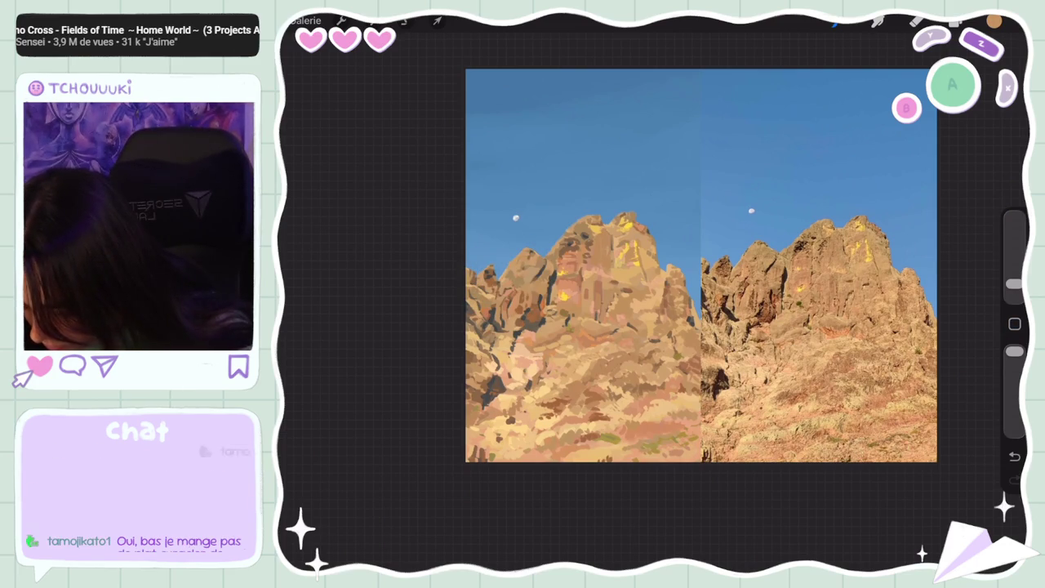
pyautogui.click(512, 280)
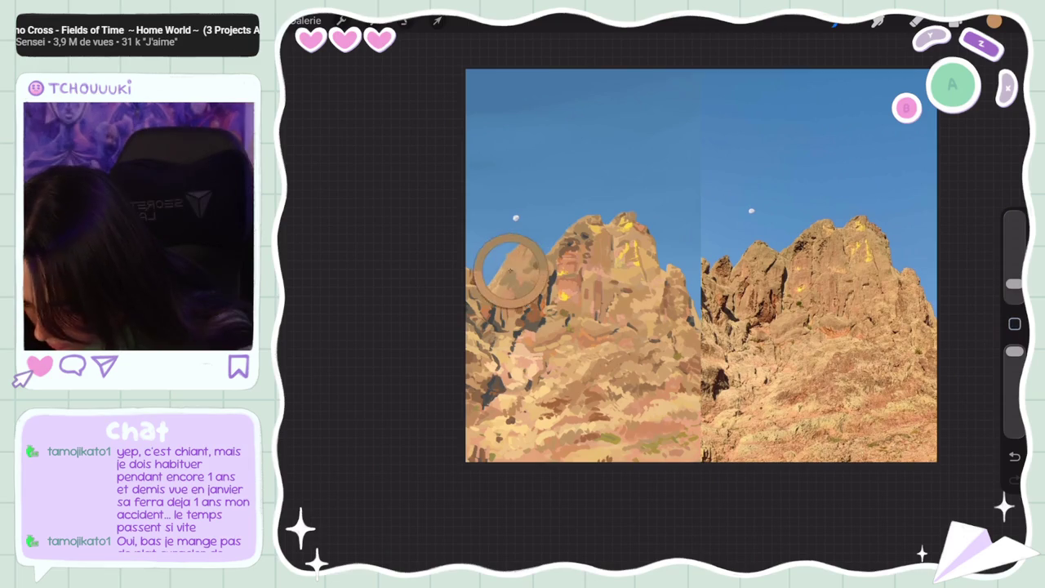
pyautogui.click(513, 260)
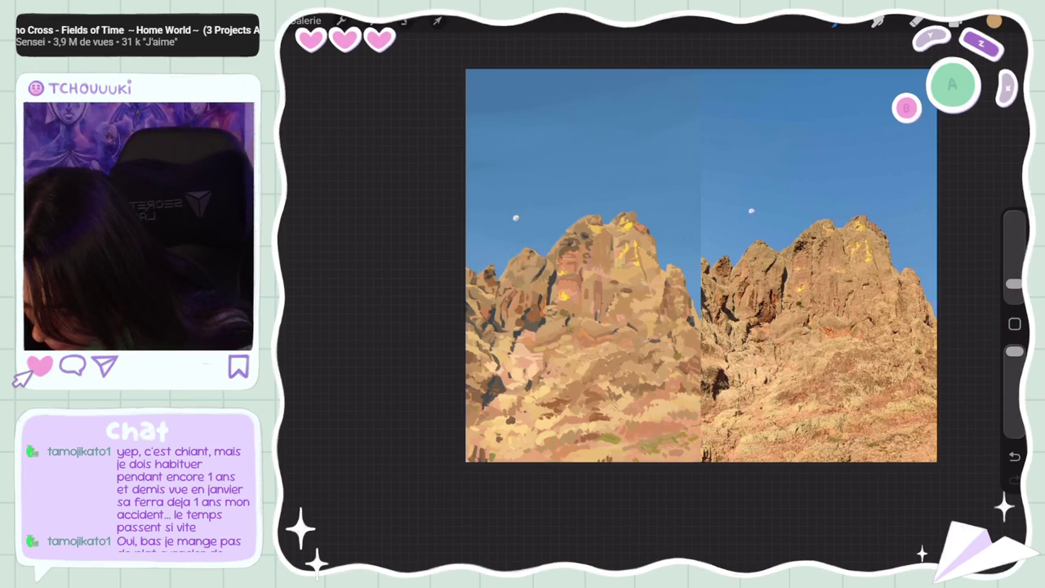
pyautogui.click(916, 21)
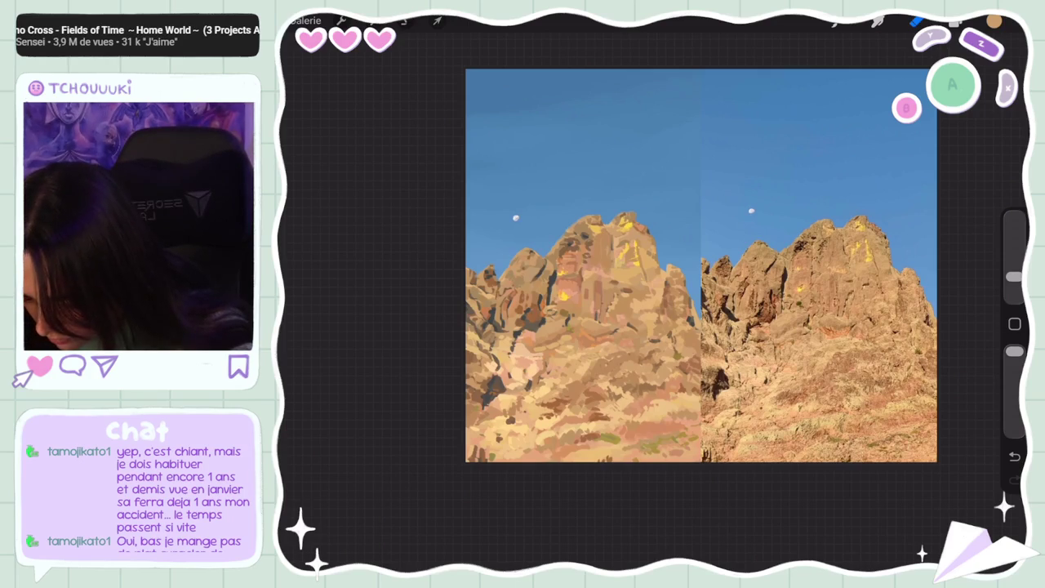
pyautogui.click(834, 22)
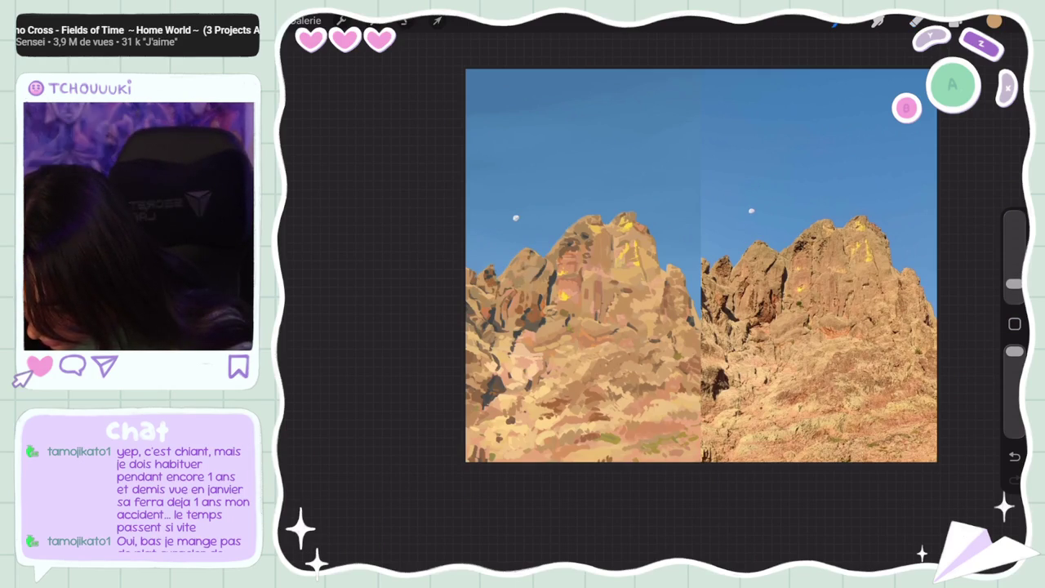
# - Eyedrop grey and orange tones from the left rock face and the photo's rocks
pyautogui.click(501, 280)
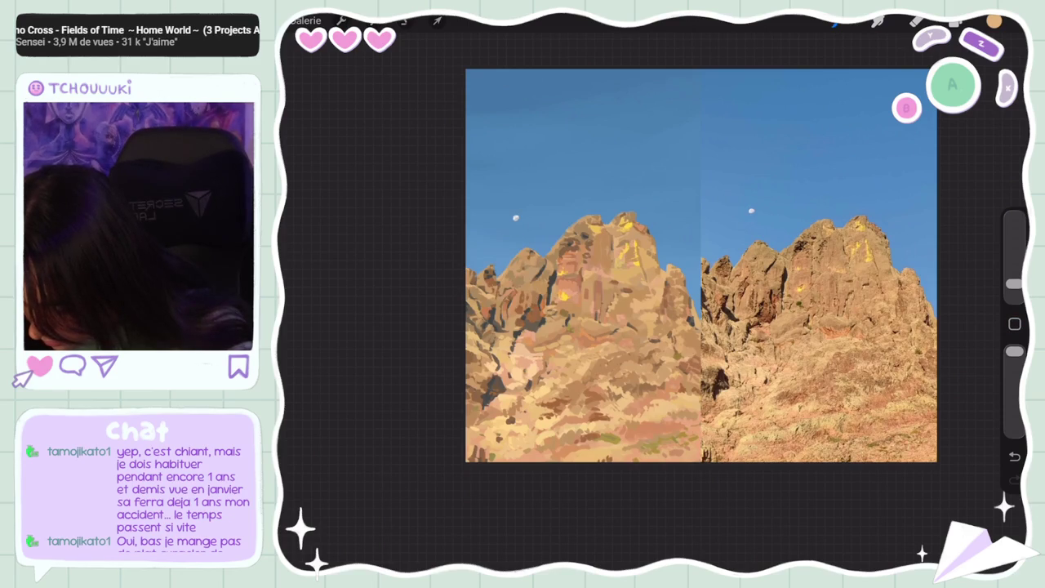
pyautogui.click(1014, 323)
pyautogui.click(502, 278)
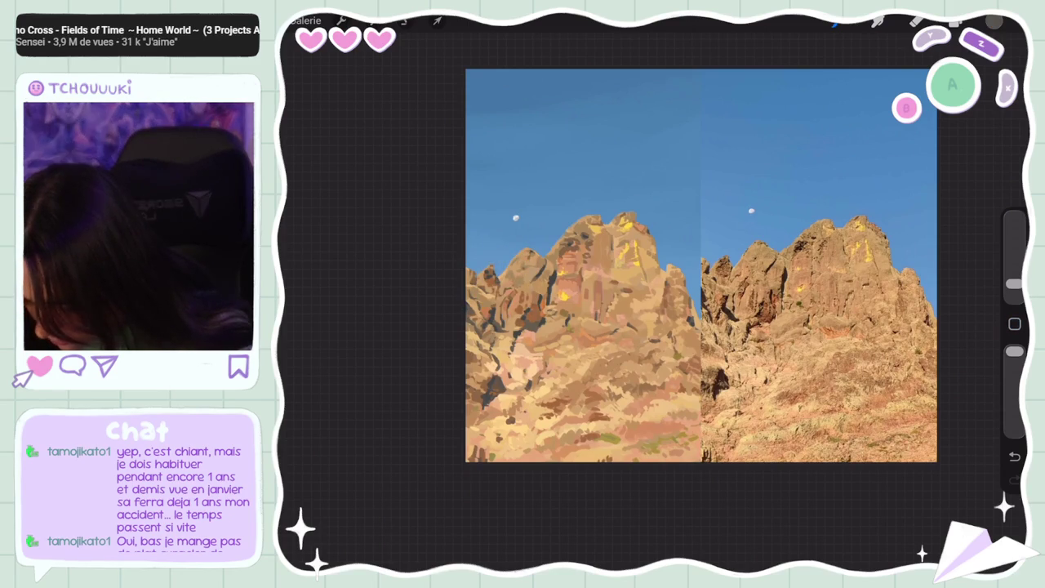
pyautogui.click(502, 280)
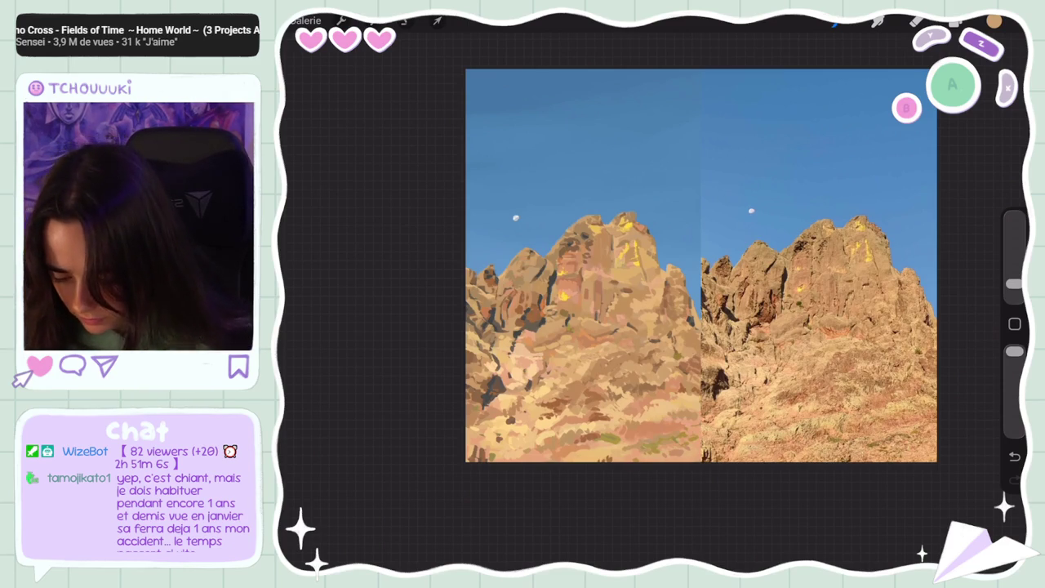
pyautogui.click(499, 281)
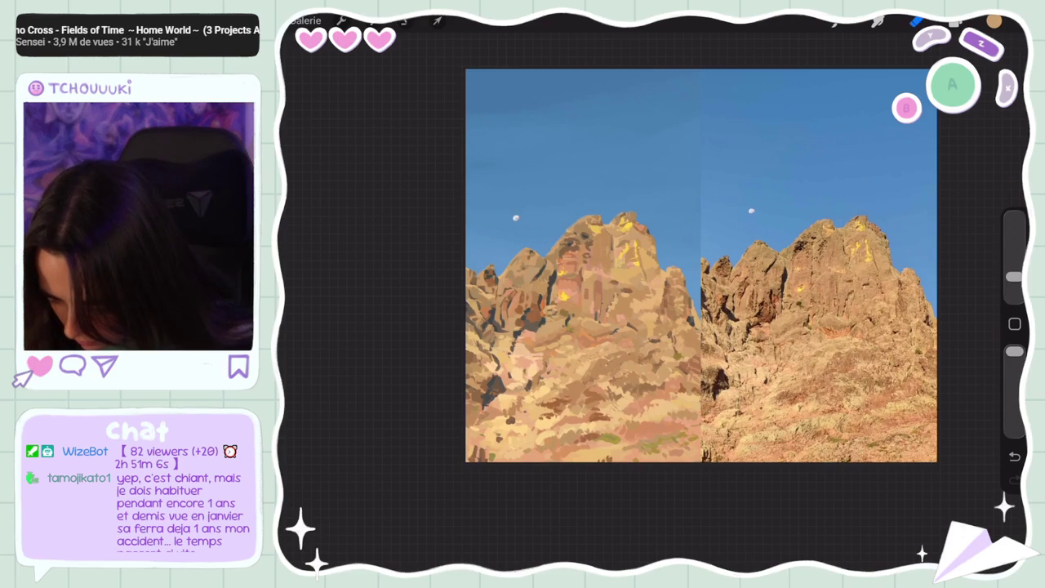
pyautogui.click(1014, 323)
pyautogui.click(672, 263)
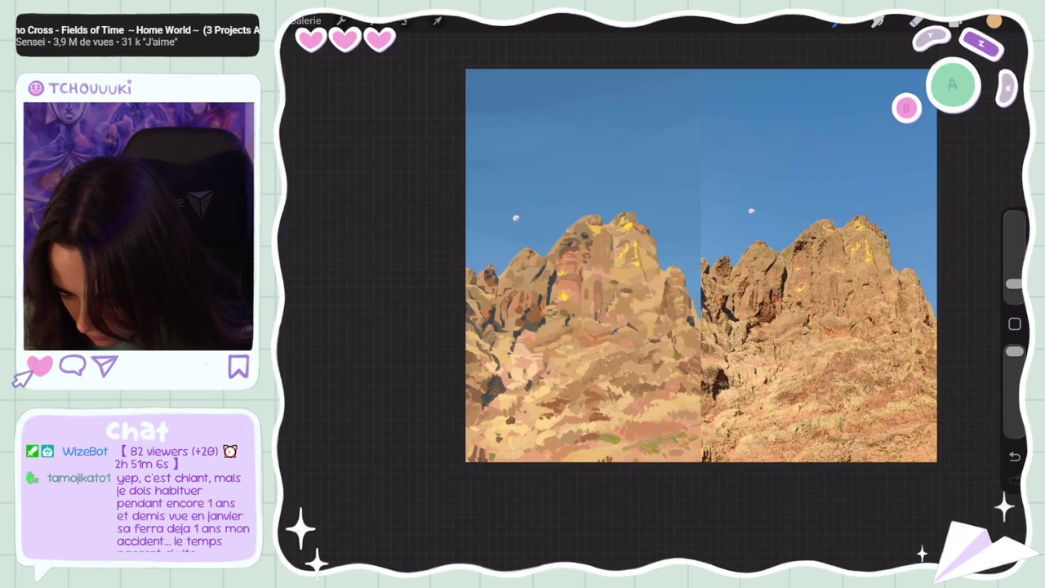
# - Draw and undo a test stroke, sample tan from the photo, and set brush size to 3%
pyautogui.click(916, 21)
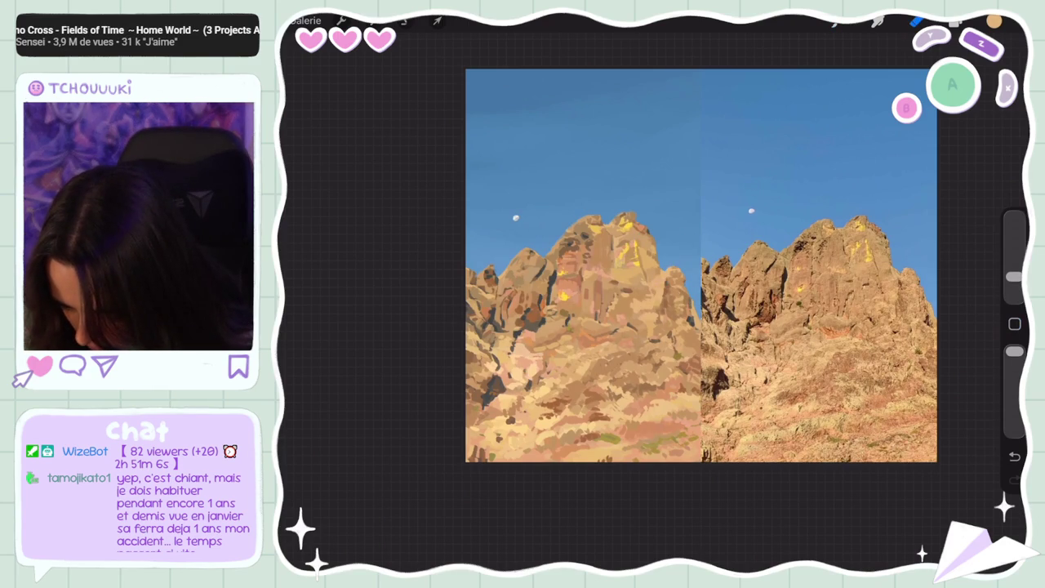
pyautogui.moveTo(653, 253); pyautogui.dragTo(719, 253)
pyautogui.hotkey('ctrl', 'z')
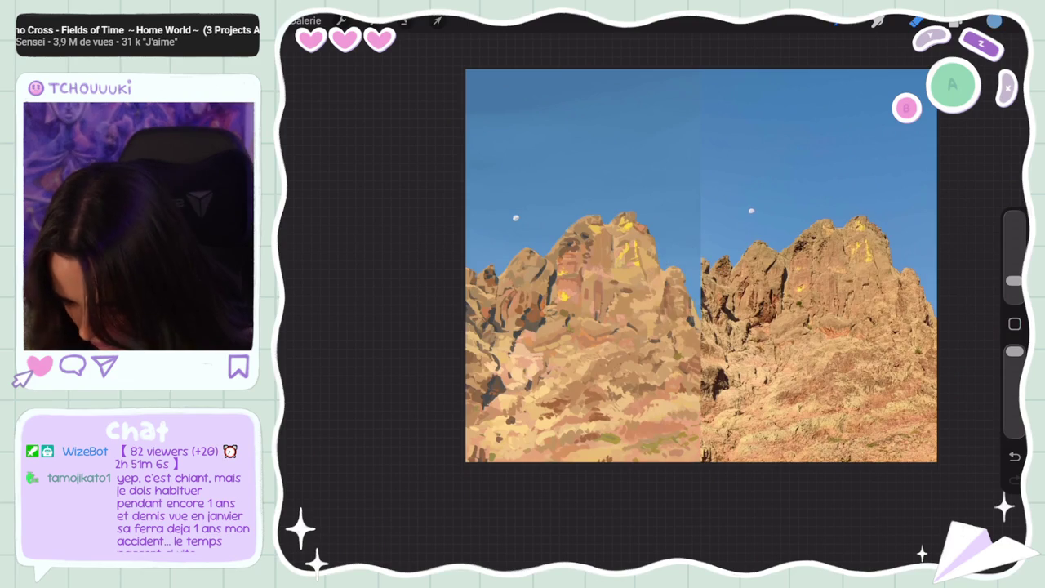
pyautogui.moveTo(1014, 284); pyautogui.dragTo(1014, 291)
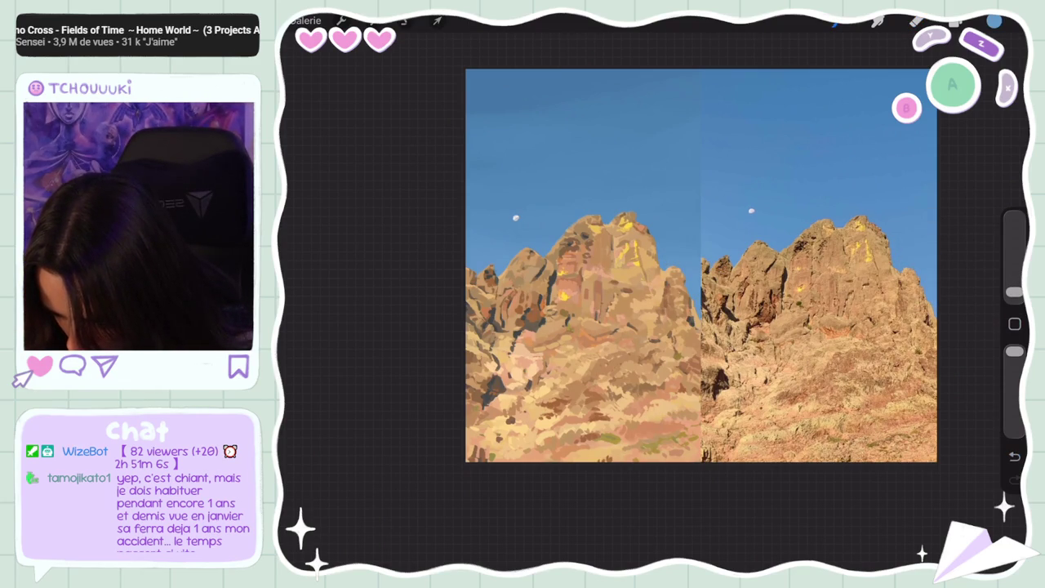
pyautogui.click(676, 275)
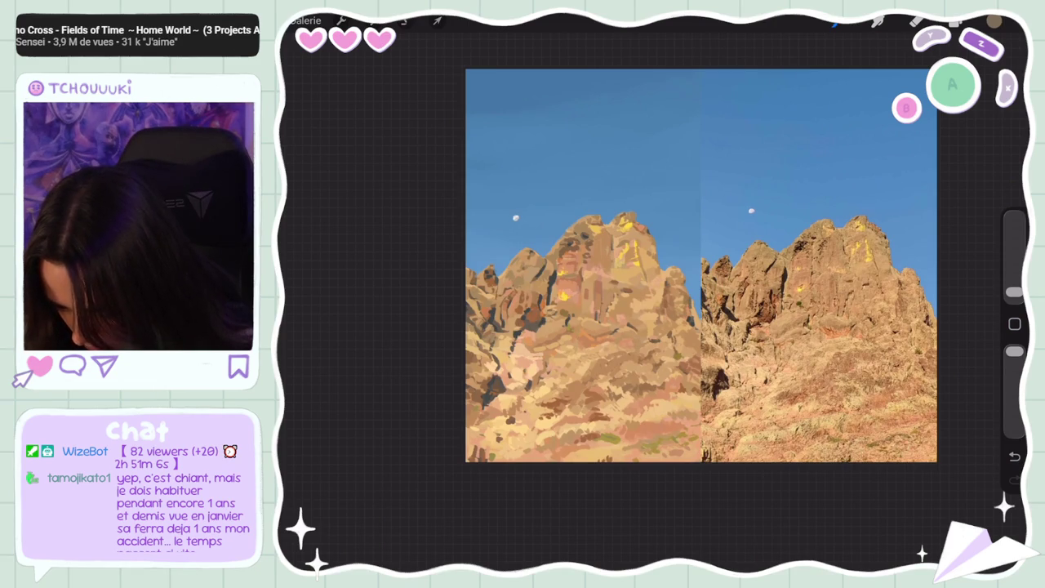
pyautogui.click(688, 299)
pyautogui.moveTo(1014, 291); pyautogui.dragTo(1014, 284)
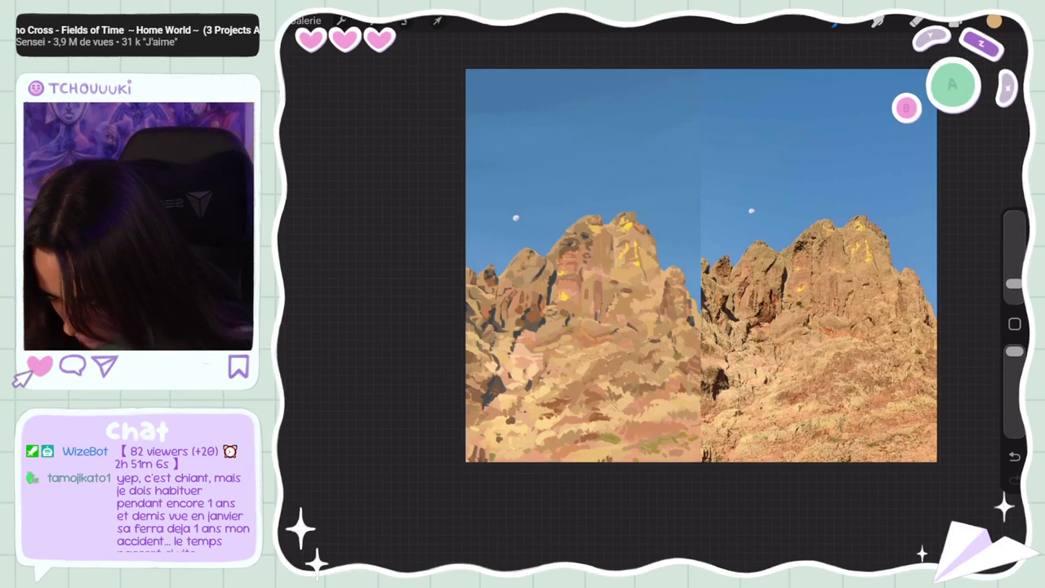
pyautogui.click(672, 312)
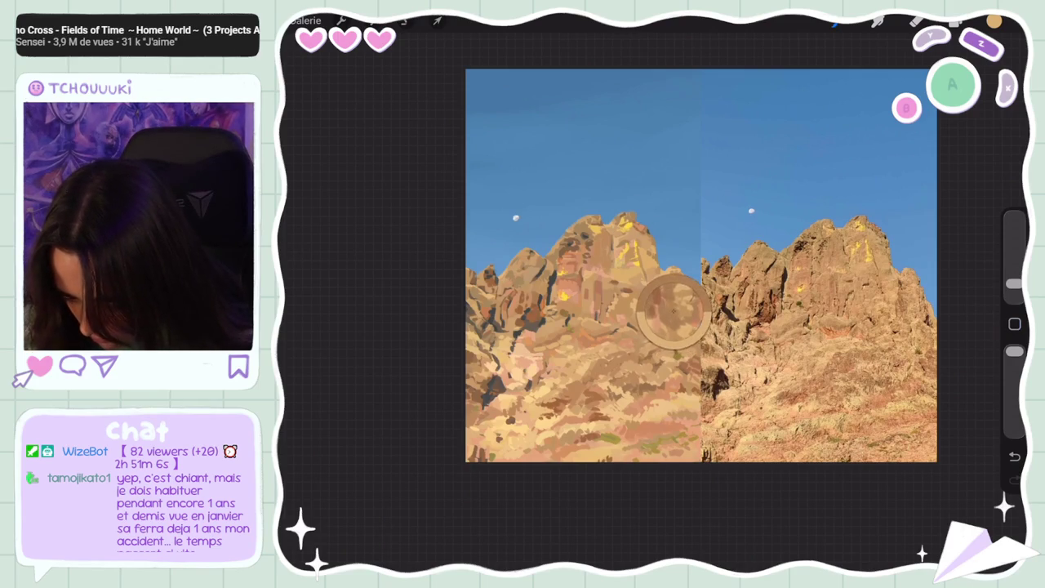